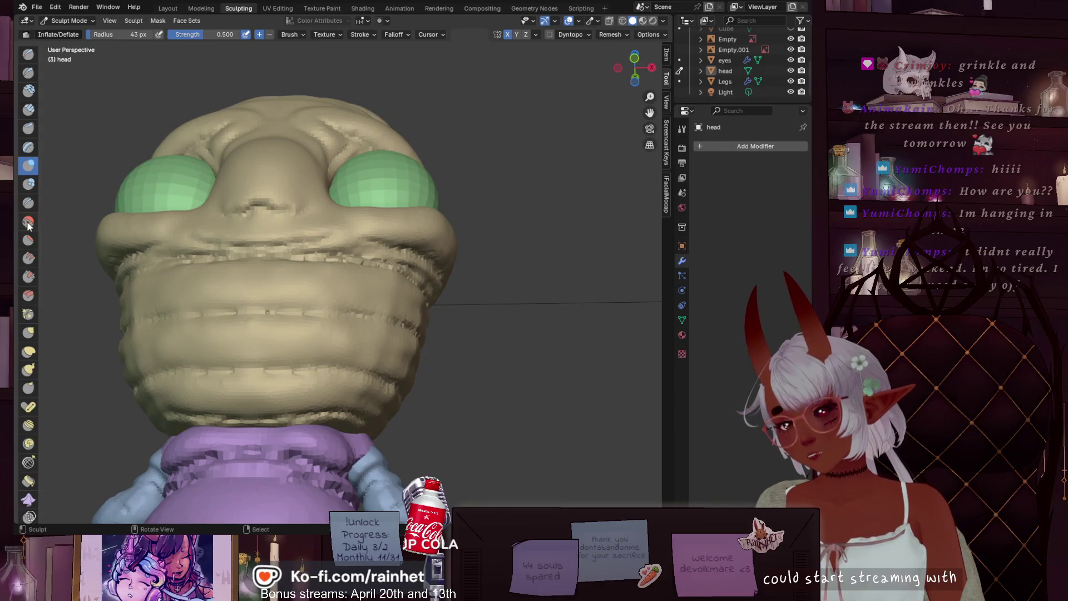
Step: Smooth the banded lower head, then carve Draw Sharp creases across the lower head and chin
click(28, 220)
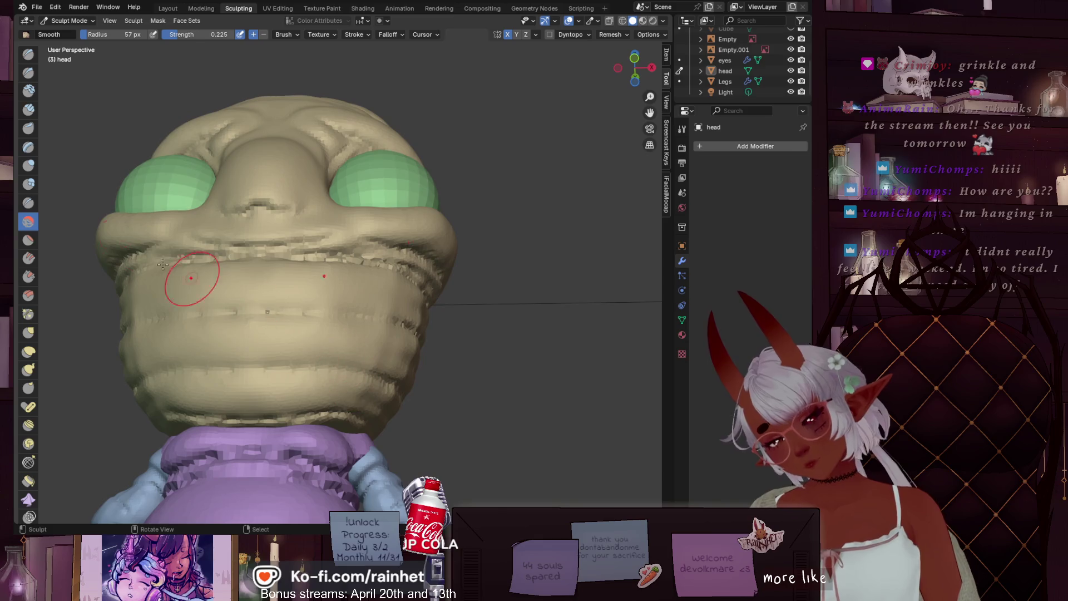
click(29, 73)
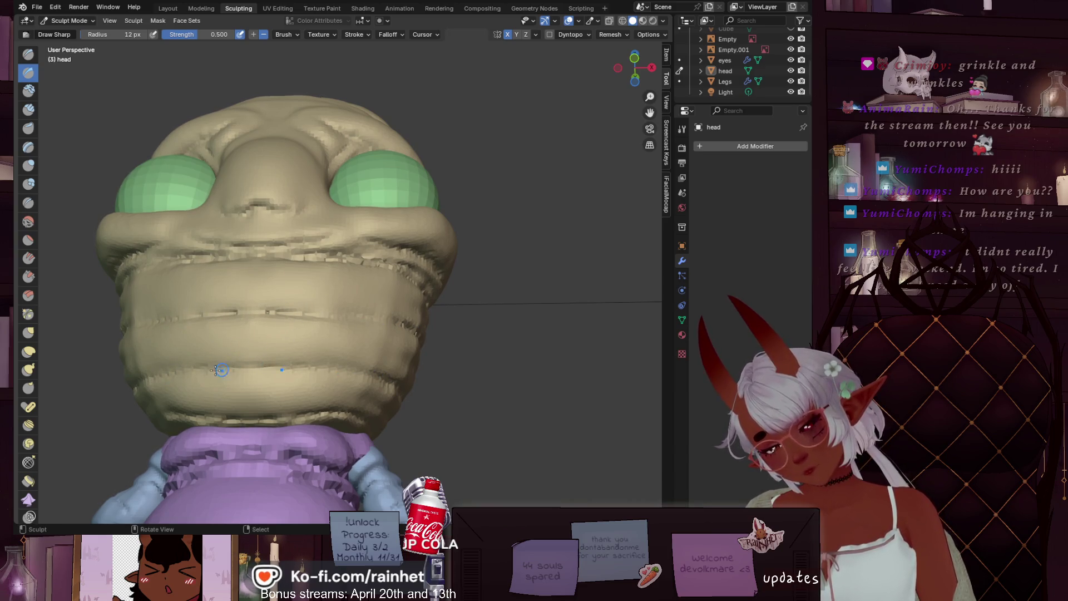
drag(158, 356, 335, 334)
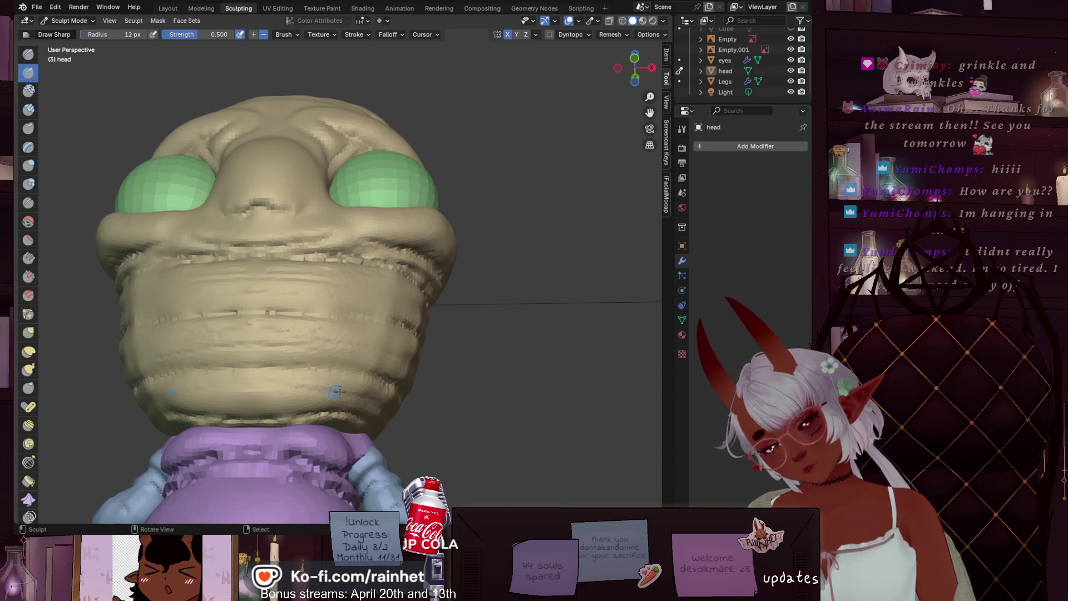
drag(396, 419, 331, 411)
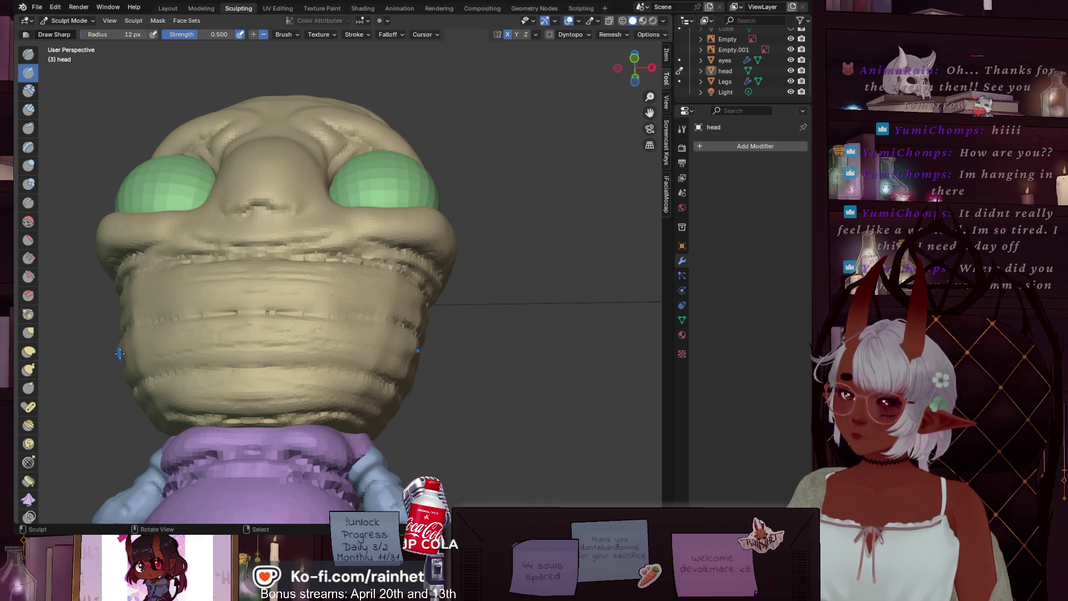
scroll(125, 332, down, 5)
middle_drag(223, 263, 270, 312)
scroll(270, 312, up, 1)
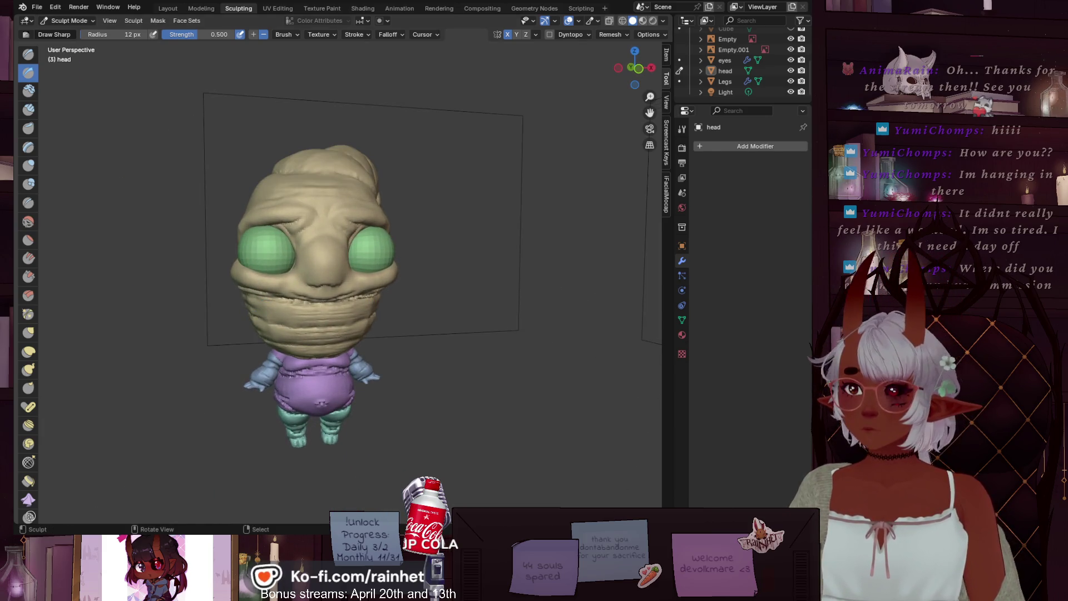
Step: Look through the File menu options and orbit around the worm's head
click(33, 8)
click(53, 75)
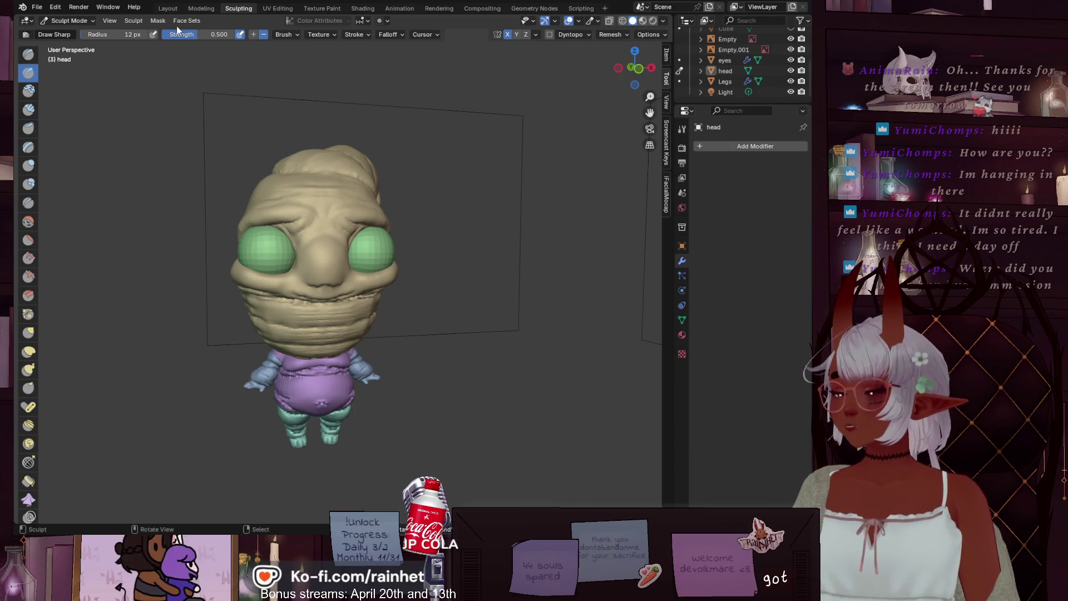
scroll(167, 111, up, 5)
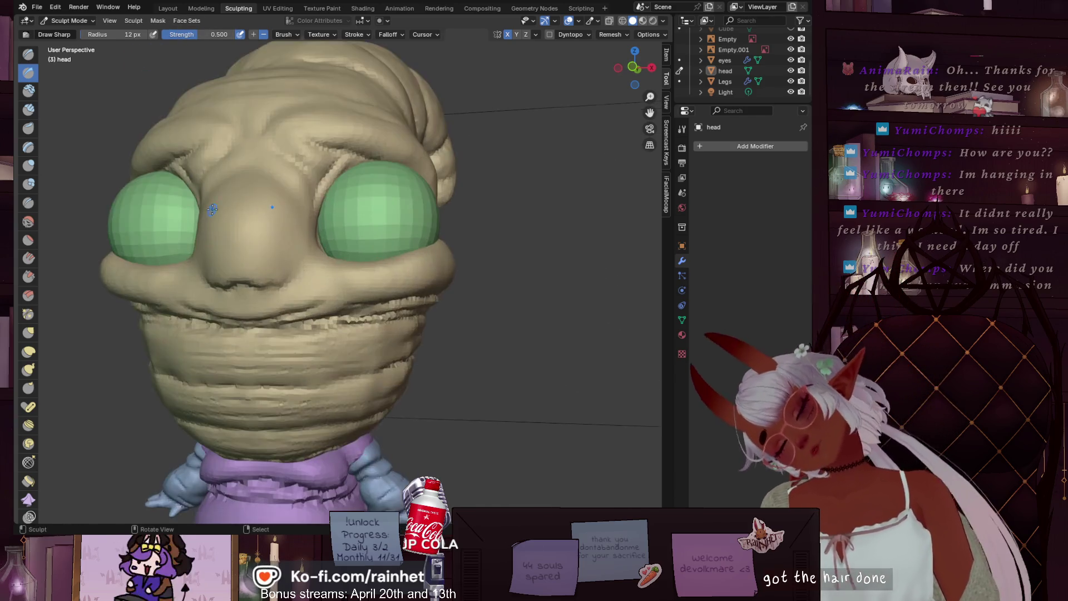
scroll(184, 144, down, 5)
middle_drag(184, 150, 209, 173)
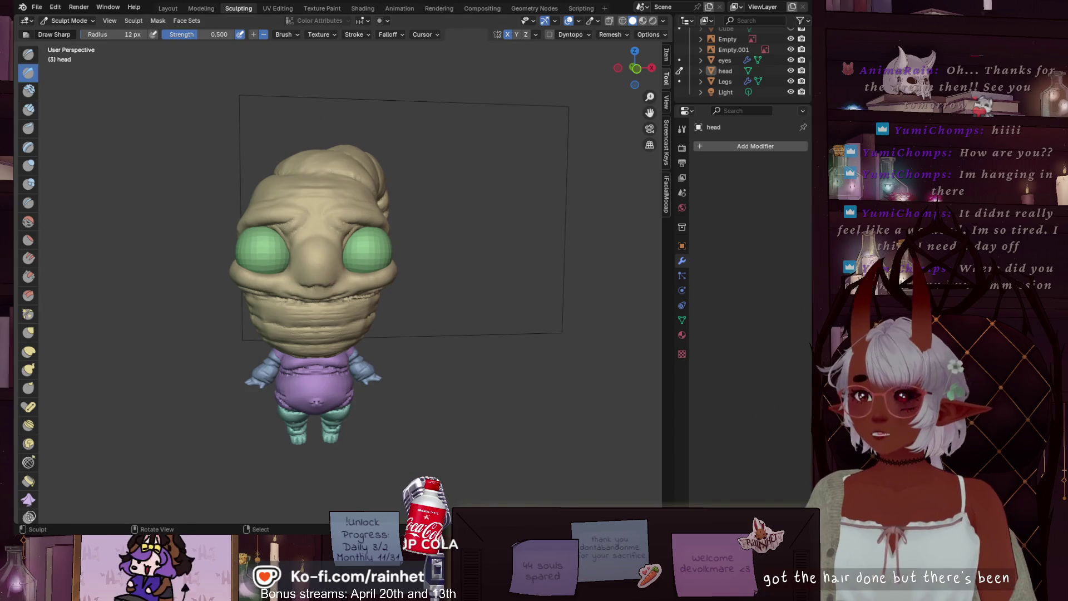
Step: Bring up the File > Open Recent list of files
click(37, 7)
mouse_move(71, 44)
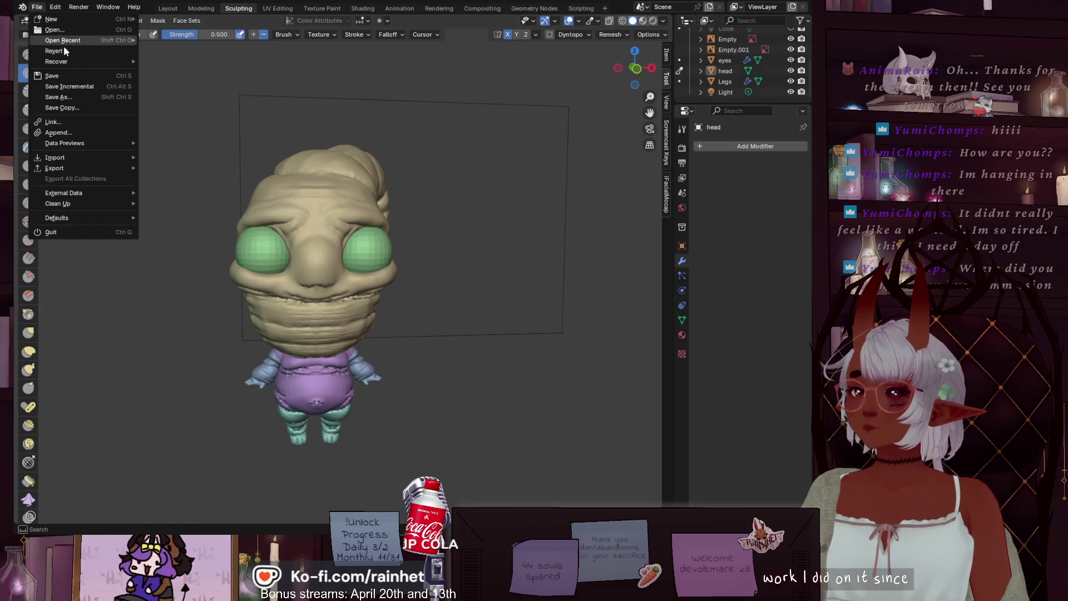
key(Escape)
click(37, 7)
mouse_move(54, 43)
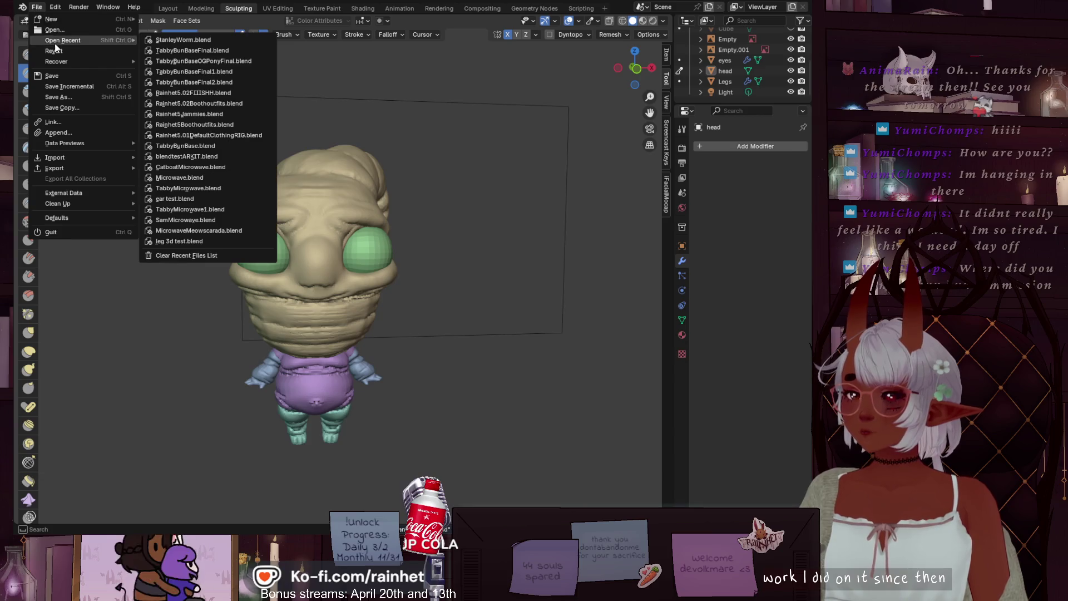
Step: Open TabbyBunBaseFinal.blend and orbit to the bunny's back and side
click(159, 53)
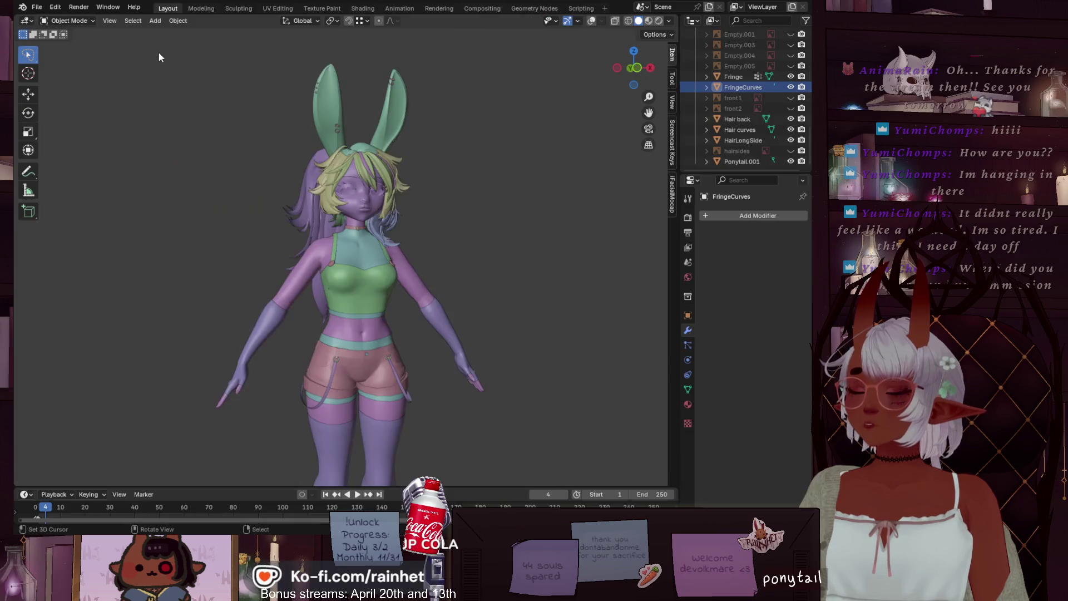
scroll(237, 251, up, 3)
mouse_move(237, 251)
middle_down()
mouse_move(313, 281)
mouse_move(399, 285)
mouse_move(421, 88)
middle_up()
mouse_move(368, 228)
middle_down()
mouse_move(330, 192)
mouse_move(332, 94)
middle_up()
mouse_move(302, 289)
shift+middle_down()
mouse_move(332, 235)
mouse_move(313, 253)
mouse_move(347, 269)
mouse_move(140, 291)
mouse_move(252, 307)
shift+middle_up()
Step: Orbit around the back of the hair and switch the viewport to Material Preview shading
scroll(288, 239, up, 2)
scroll(252, 307, up, 8)
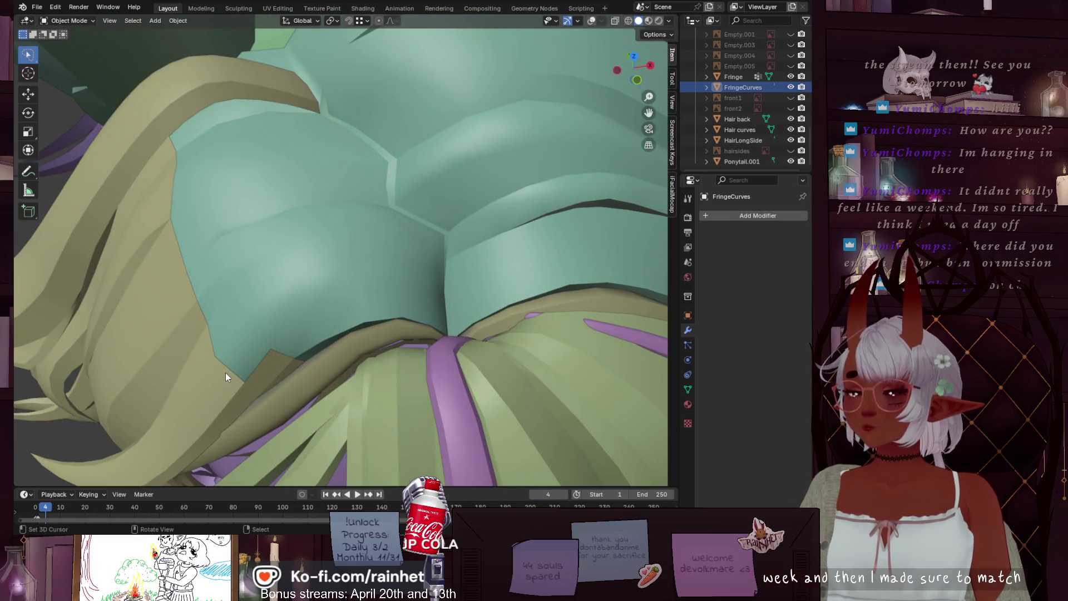
scroll(225, 372, down, 5)
mouse_move(225, 373)
middle_down()
mouse_move(382, 305)
mouse_move(334, 299)
mouse_move(144, 117)
mouse_move(221, 185)
mouse_move(285, 317)
middle_up()
scroll(335, 299, up, 4)
scroll(324, 246, down, 6)
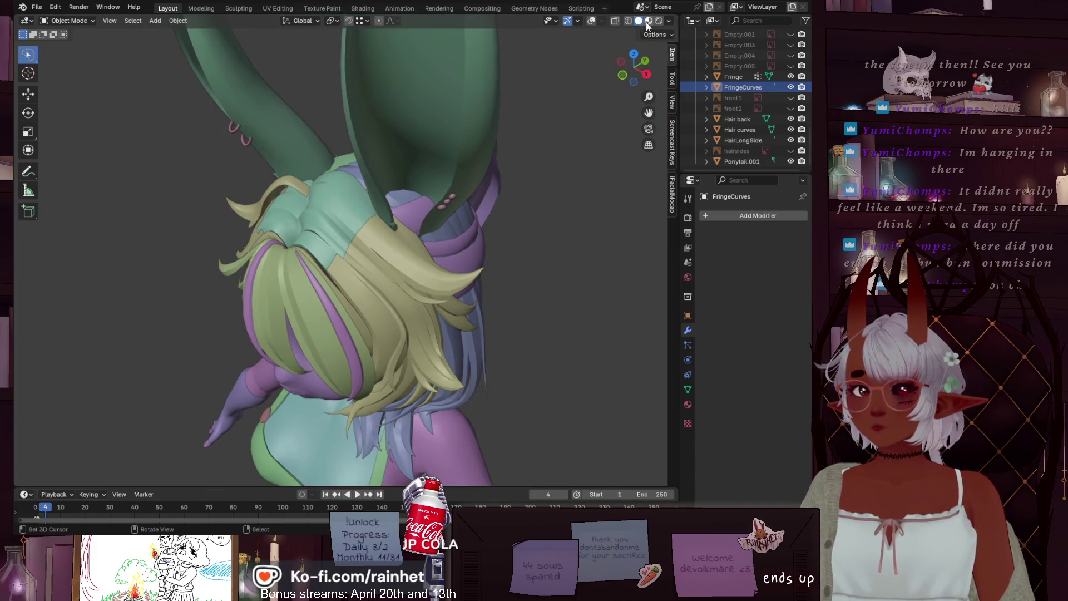
click(648, 22)
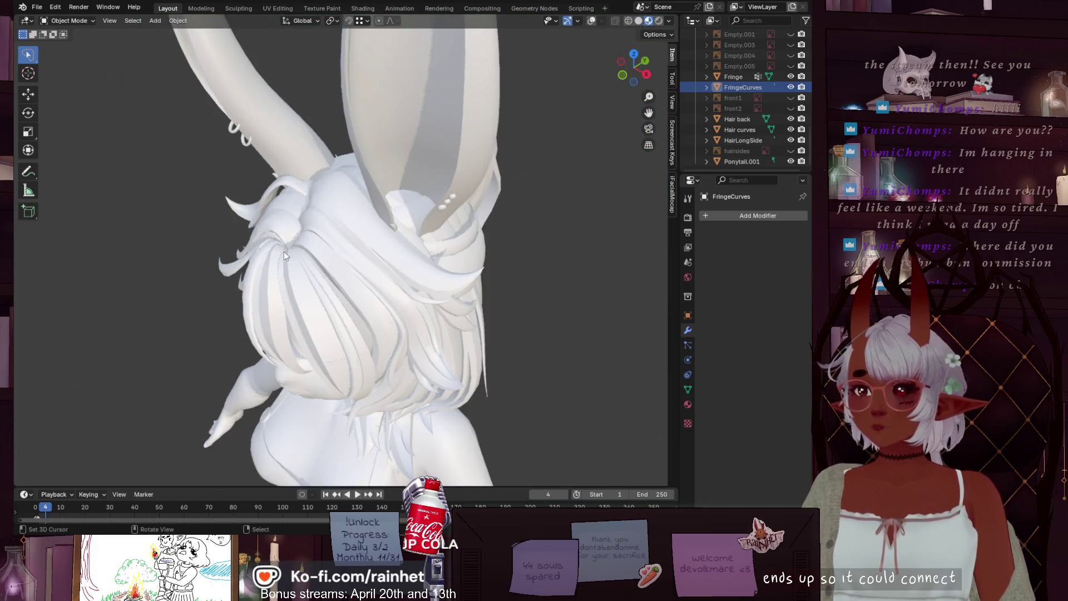
mouse_move(283, 255)
middle_down()
mouse_move(210, 257)
mouse_move(214, 285)
mouse_move(281, 280)
mouse_move(349, 242)
mouse_move(501, 243)
mouse_move(305, 312)
mouse_move(487, 309)
mouse_move(72, 309)
mouse_move(98, 411)
middle_up()
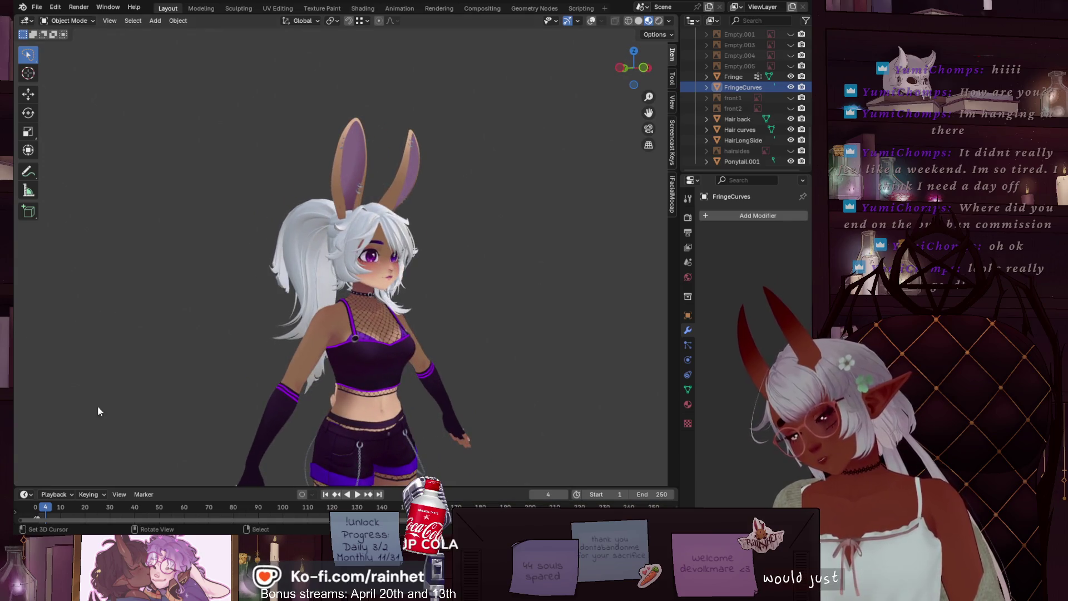
scroll(295, 352, up, 3)
mouse_move(295, 353)
middle_down()
mouse_move(336, 384)
mouse_move(342, 270)
middle_up()
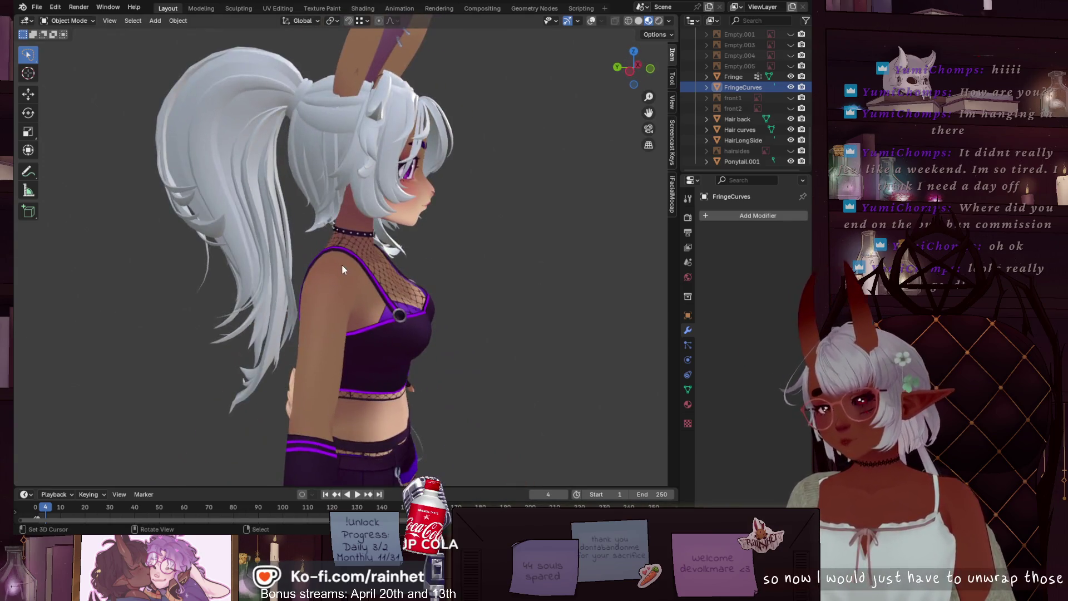
scroll(349, 295, down, 4)
scroll(255, 181, up, 4)
scroll(252, 239, down, 4)
mouse_move(252, 239)
middle_down()
mouse_move(285, 252)
mouse_move(136, 253)
mouse_move(151, 249)
mouse_move(112, 232)
mouse_move(252, 248)
middle_up()
scroll(418, 235, down, 1)
scroll(345, 188, up, 2)
scroll(339, 224, up, 2)
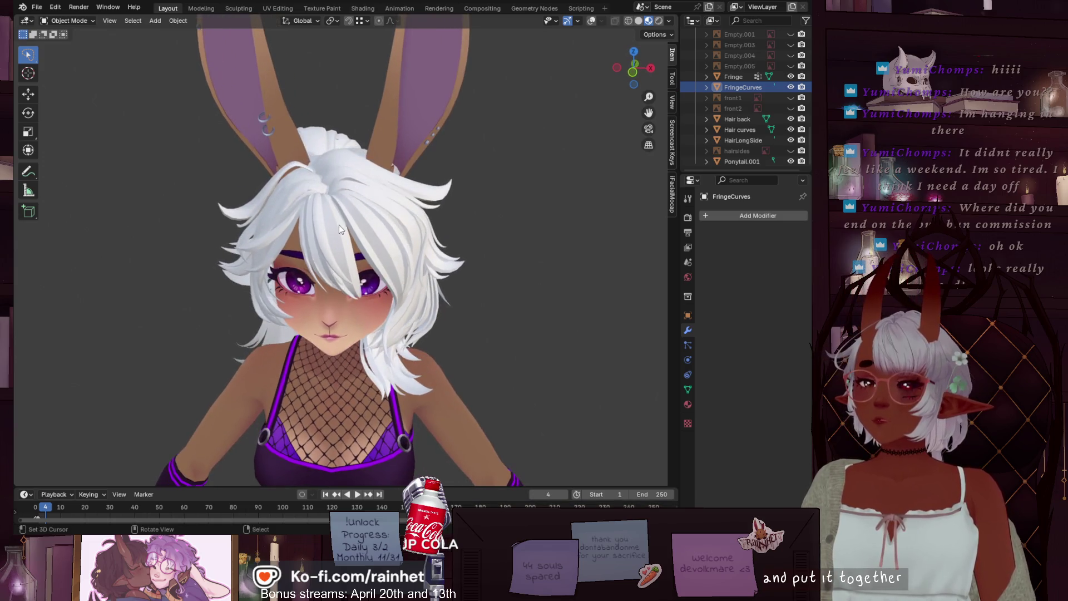
click(329, 229)
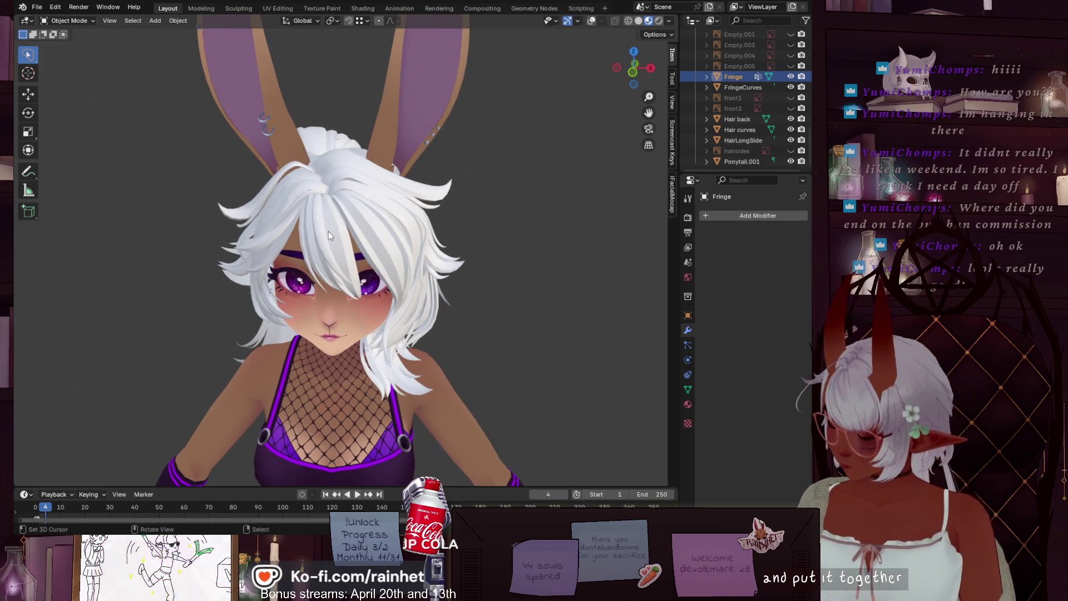
key(h)
click(319, 223)
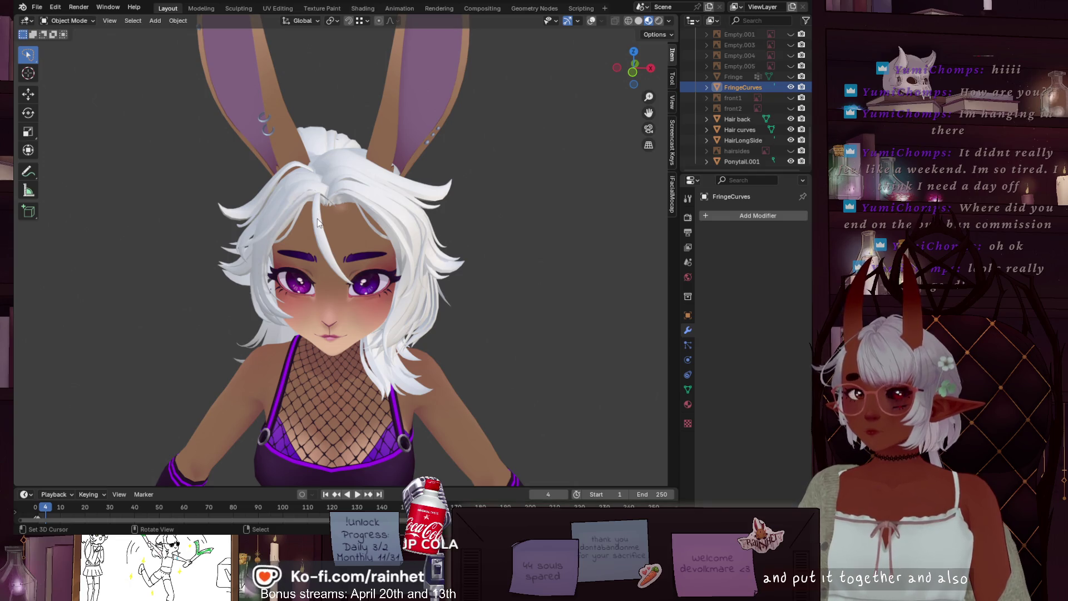
scroll(321, 221, up, 1)
scroll(328, 200, up, 1)
key(h)
click(417, 133)
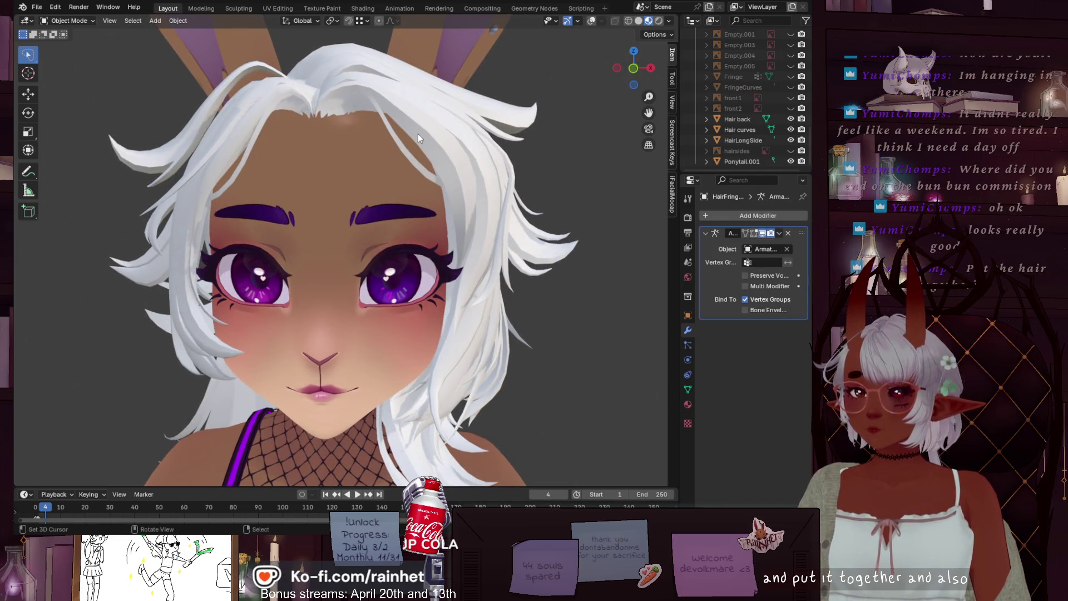
mouse_move(358, 136)
middle_down()
mouse_move(323, 238)
mouse_move(361, 203)
mouse_move(379, 209)
mouse_move(335, 180)
mouse_move(323, 219)
mouse_move(312, 199)
mouse_move(350, 216)
mouse_move(368, 200)
mouse_move(359, 228)
mouse_move(348, 190)
mouse_move(362, 153)
mouse_move(271, 160)
middle_up()
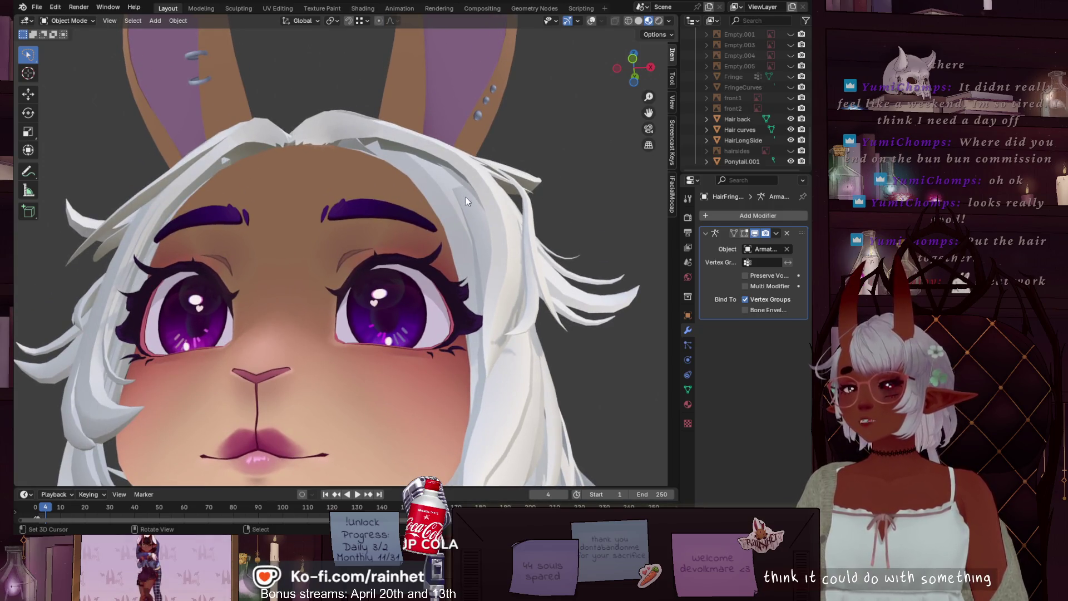
scroll(385, 265, down, 4)
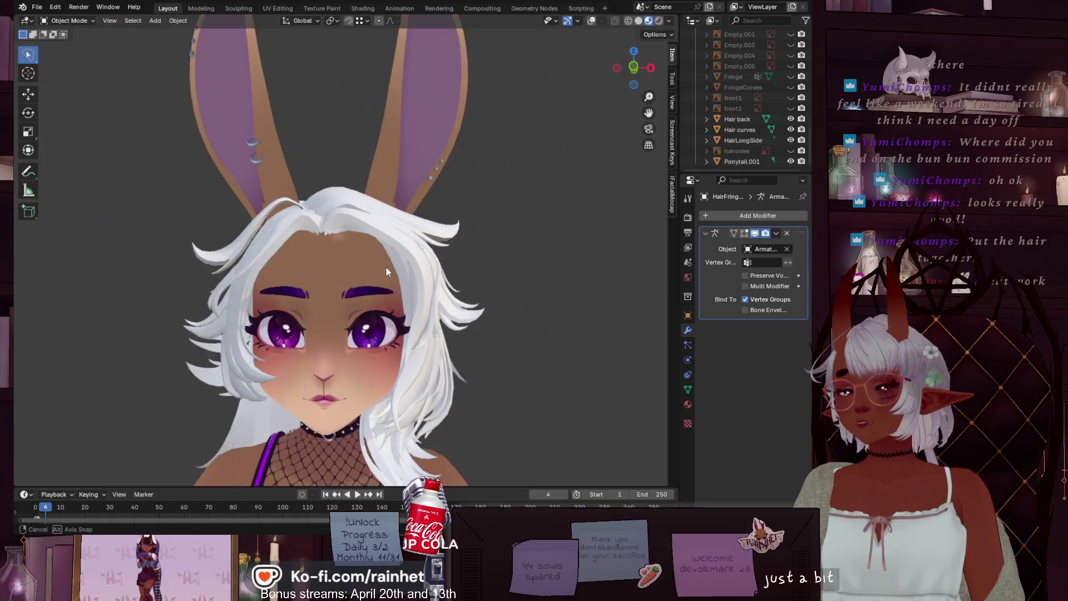
mouse_move(385, 266)
middle_down()
mouse_move(425, 286)
mouse_move(448, 256)
mouse_move(386, 214)
mouse_move(359, 222)
mouse_move(355, 288)
mouse_move(379, 296)
mouse_move(379, 286)
mouse_move(364, 300)
mouse_move(351, 239)
middle_up()
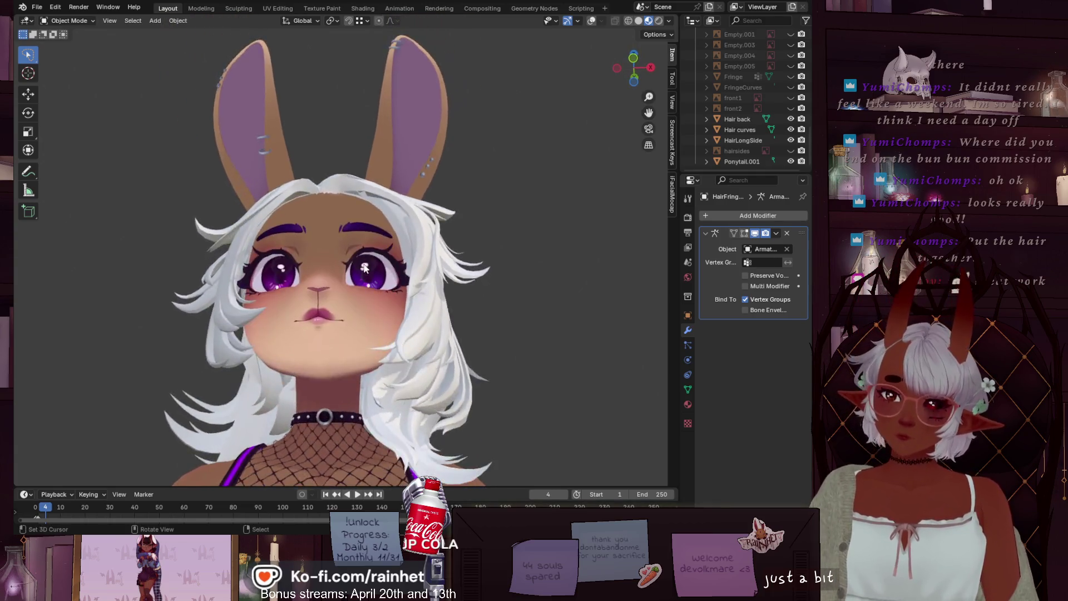
scroll(330, 172, up, 6)
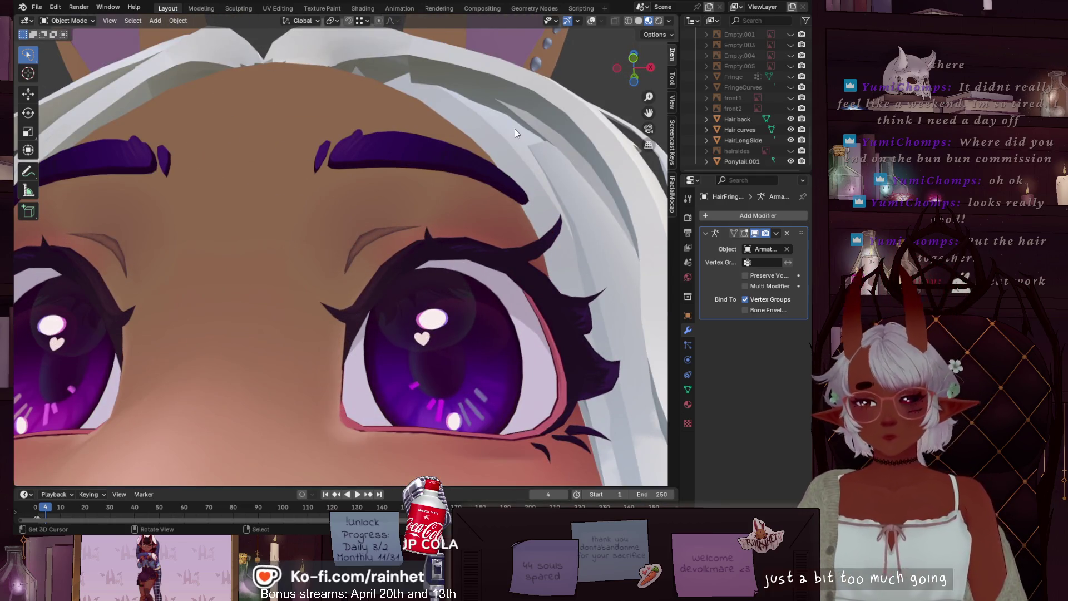
scroll(403, 169, down, 6)
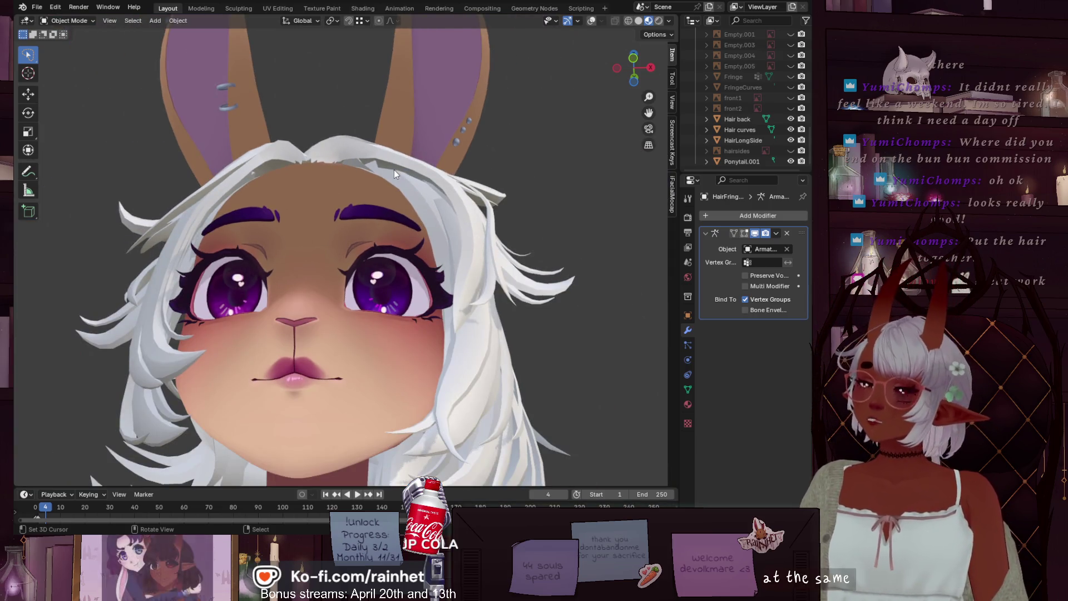
scroll(390, 195, down, 2)
mouse_move(378, 219)
middle_down()
mouse_move(390, 272)
mouse_move(445, 353)
middle_up()
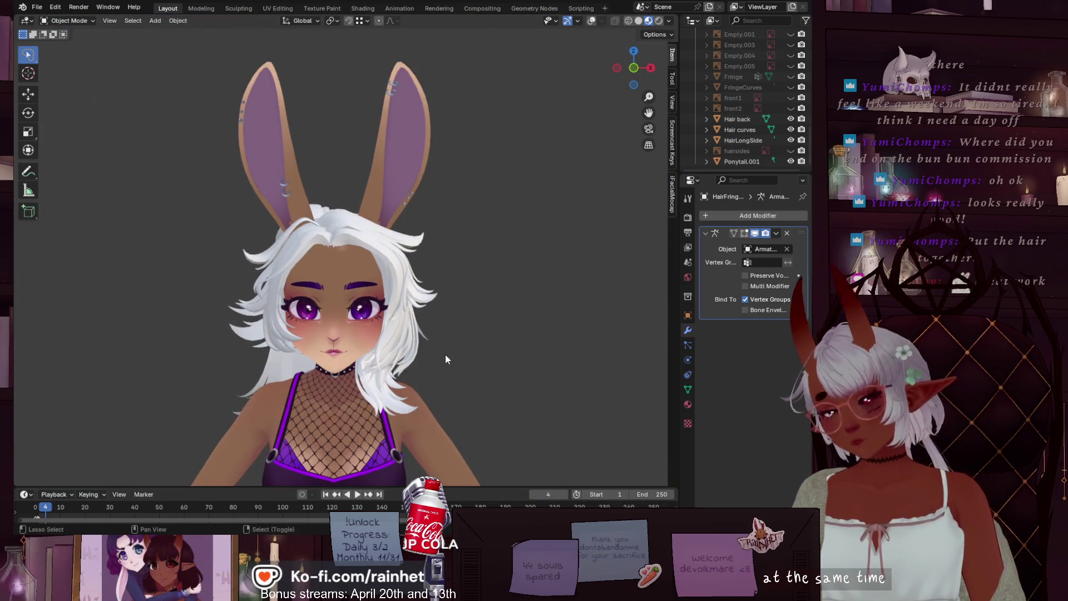
scroll(476, 225, down, 2)
scroll(476, 231, down, 3)
mouse_move(478, 229)
middle_down()
mouse_move(479, 268)
mouse_move(290, 265)
mouse_move(504, 258)
middle_up()
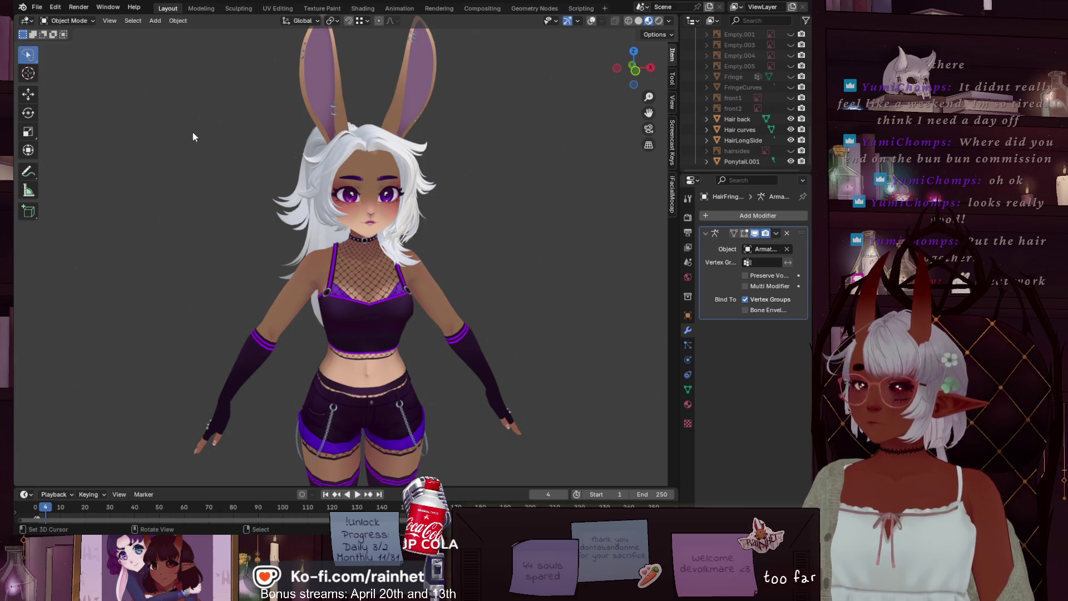
mouse_move(193, 132)
middle_down()
mouse_move(267, 138)
mouse_move(150, 129)
mouse_move(122, 78)
middle_up()
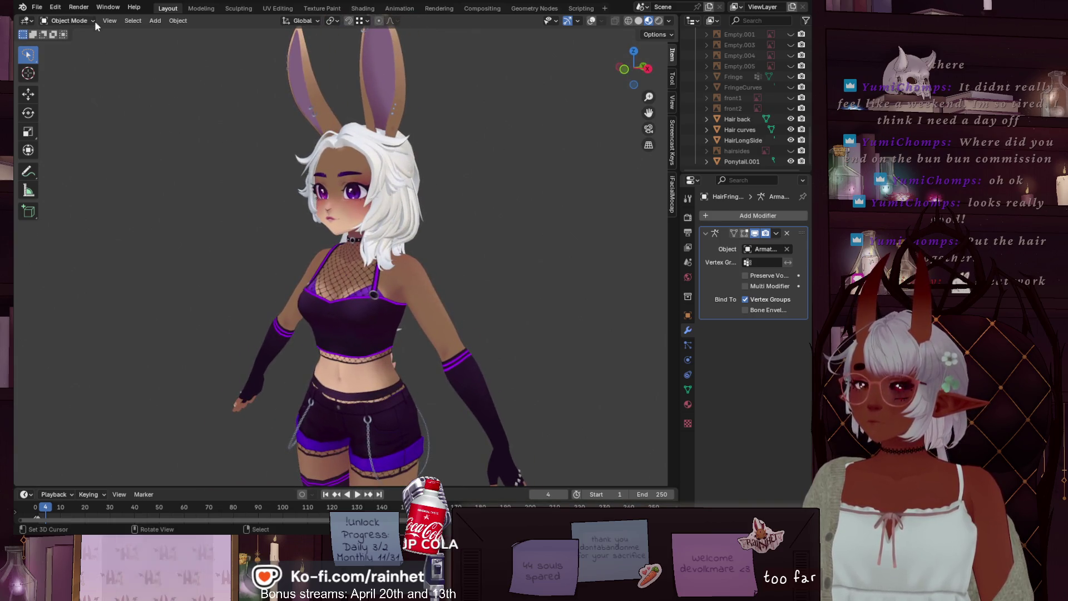
Step: Reopen the worm character file from Open Recent and view it from below
click(37, 7)
click(60, 74)
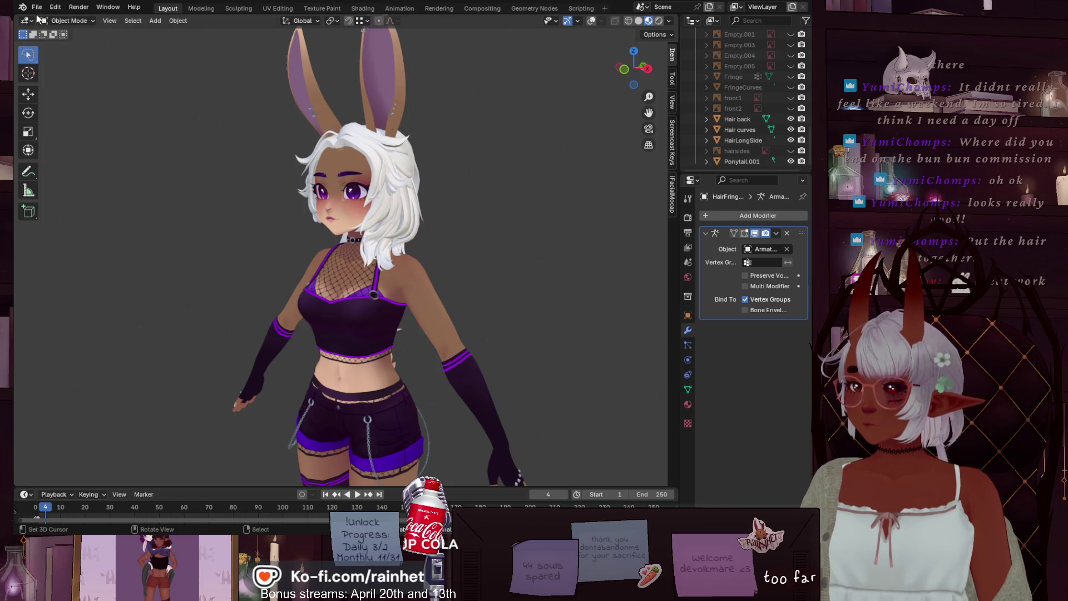
click(37, 7)
mouse_move(83, 41)
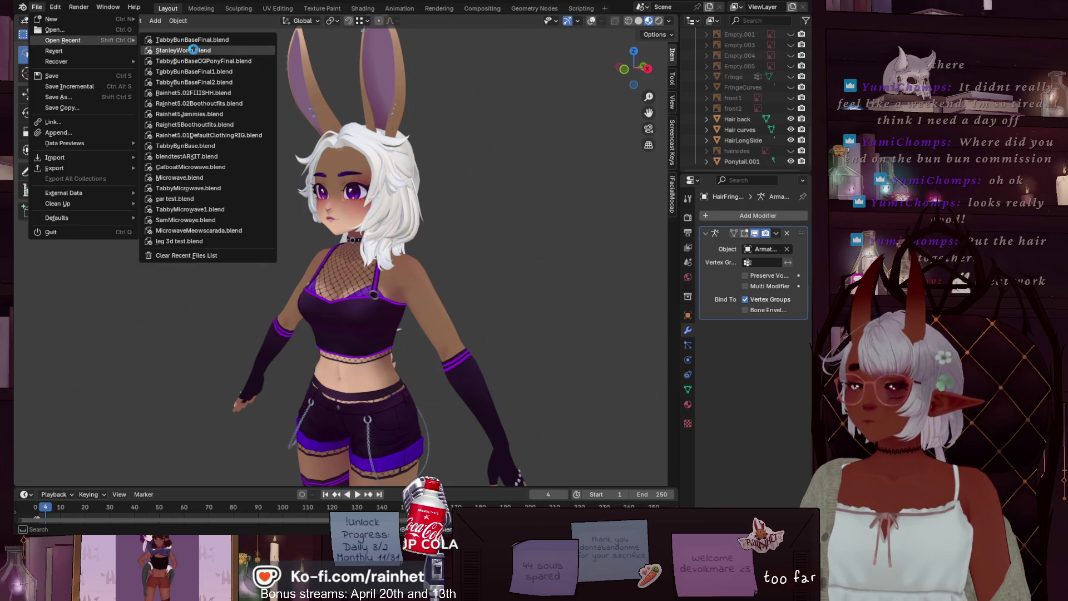
click(192, 50)
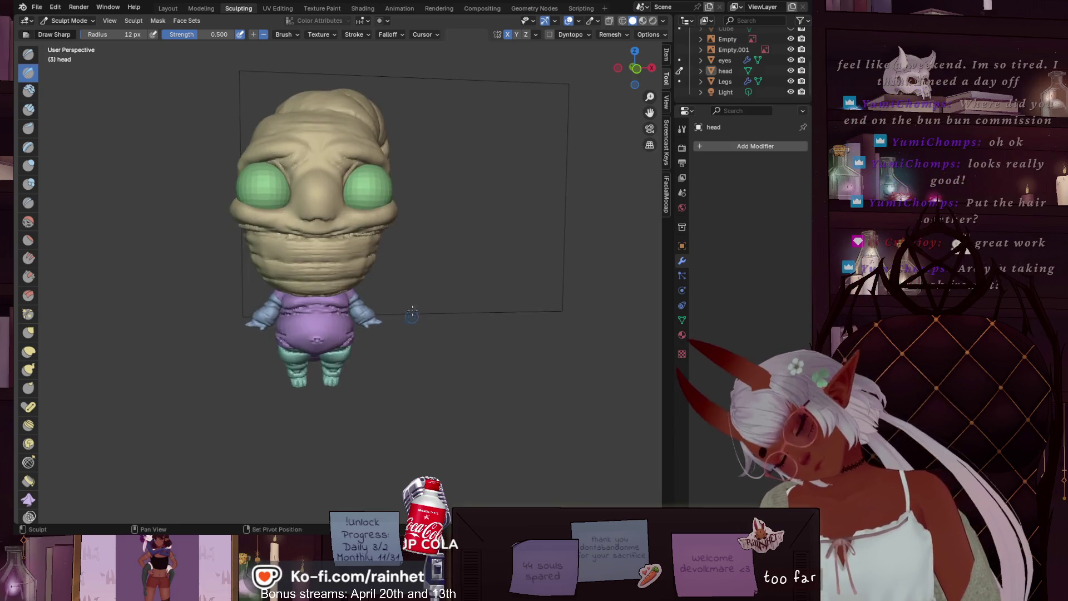
scroll(357, 234, up, 5)
mouse_move(356, 234)
middle_down()
mouse_move(411, 228)
mouse_move(383, 189)
mouse_move(344, 216)
mouse_move(484, 231)
mouse_move(461, 238)
mouse_move(469, 303)
mouse_move(466, 220)
mouse_move(441, 239)
mouse_move(324, 249)
mouse_move(430, 278)
mouse_move(539, 288)
mouse_move(601, 252)
mouse_move(659, 244)
mouse_move(27, 241)
mouse_move(489, 247)
middle_up()
Step: Select the Smooth brush and set its radius to 31 px
scroll(454, 248, up, 2)
scroll(440, 231, down, 4)
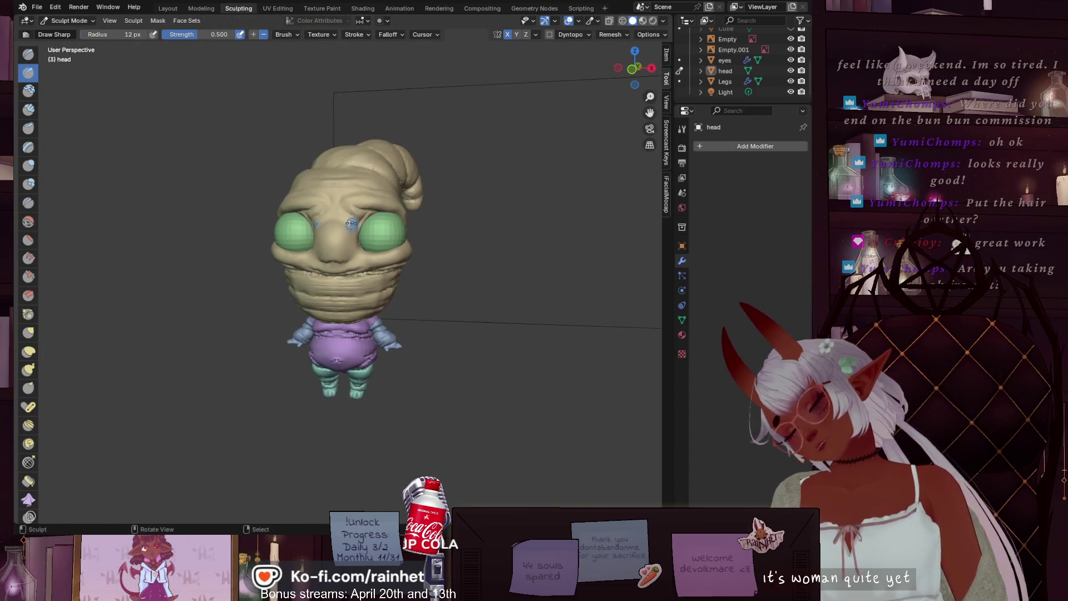
scroll(381, 238, up, 5)
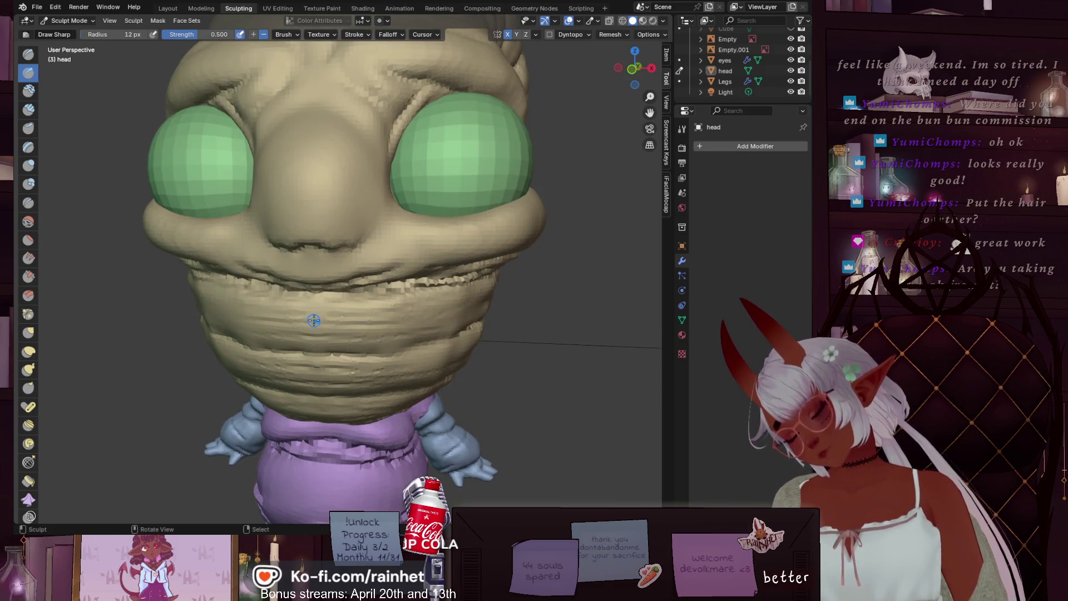
mouse_move(313, 320)
shift+middle_down()
mouse_move(195, 267)
mouse_move(77, 235)
shift+middle_up()
click(28, 224)
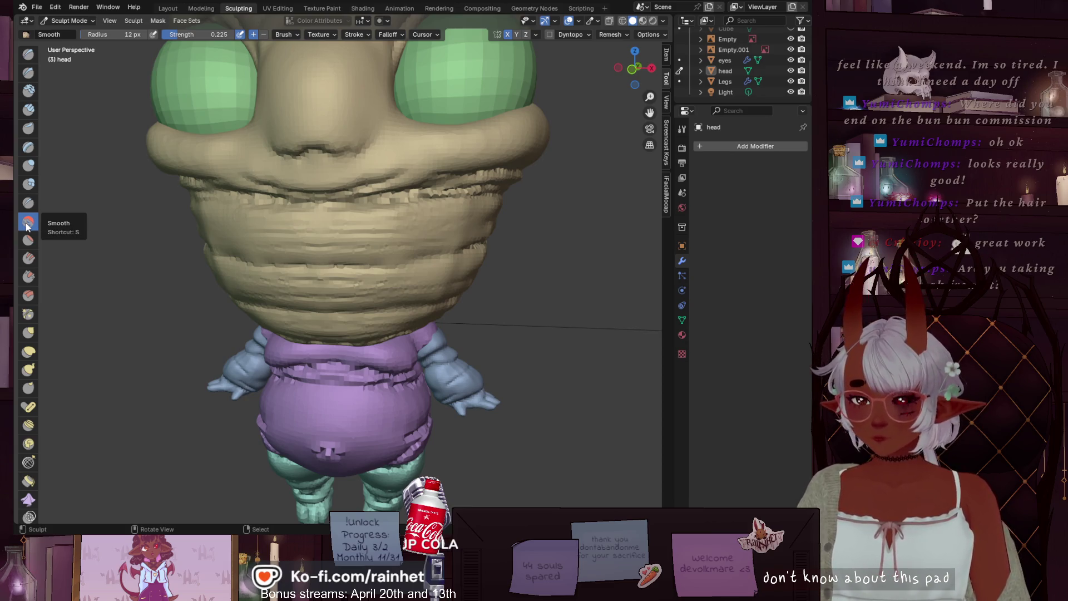
key(f)
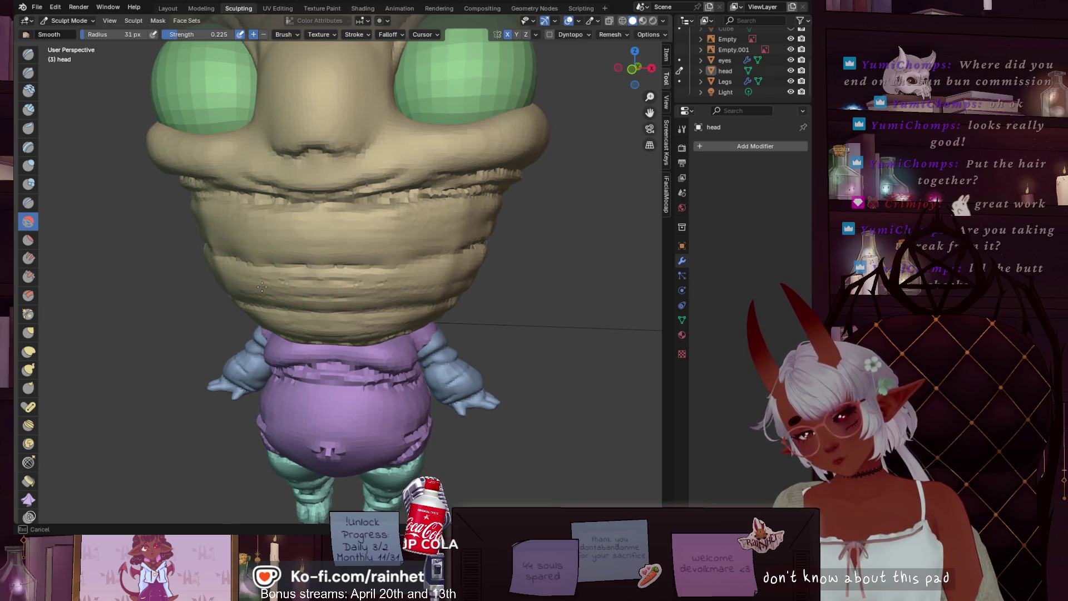
click(424, 275)
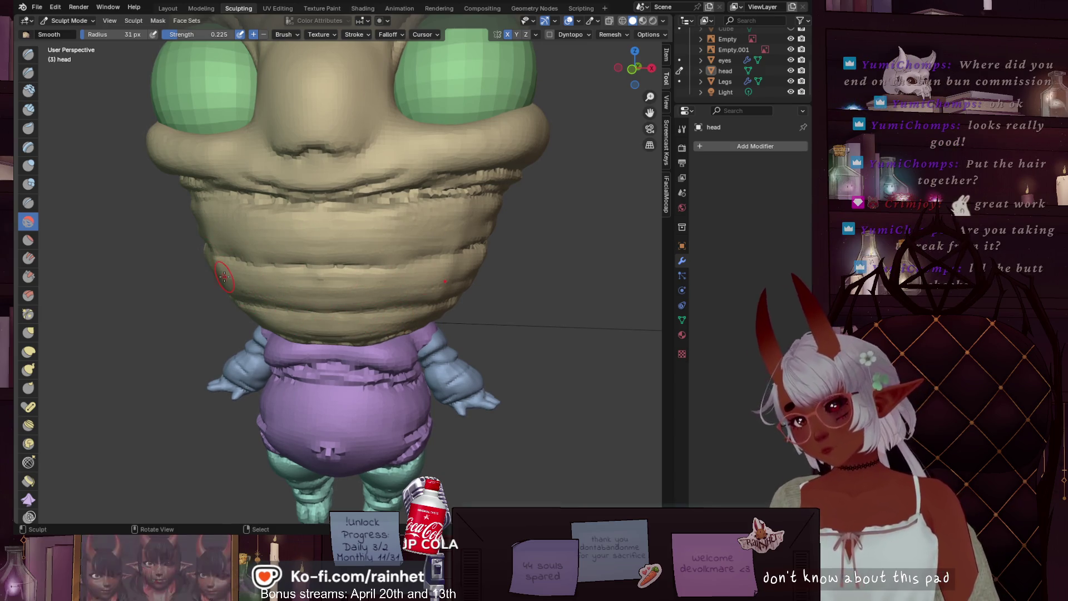
Step: Orbit and pan around the worm to inspect its tail, back and side
scroll(305, 316, down, 3)
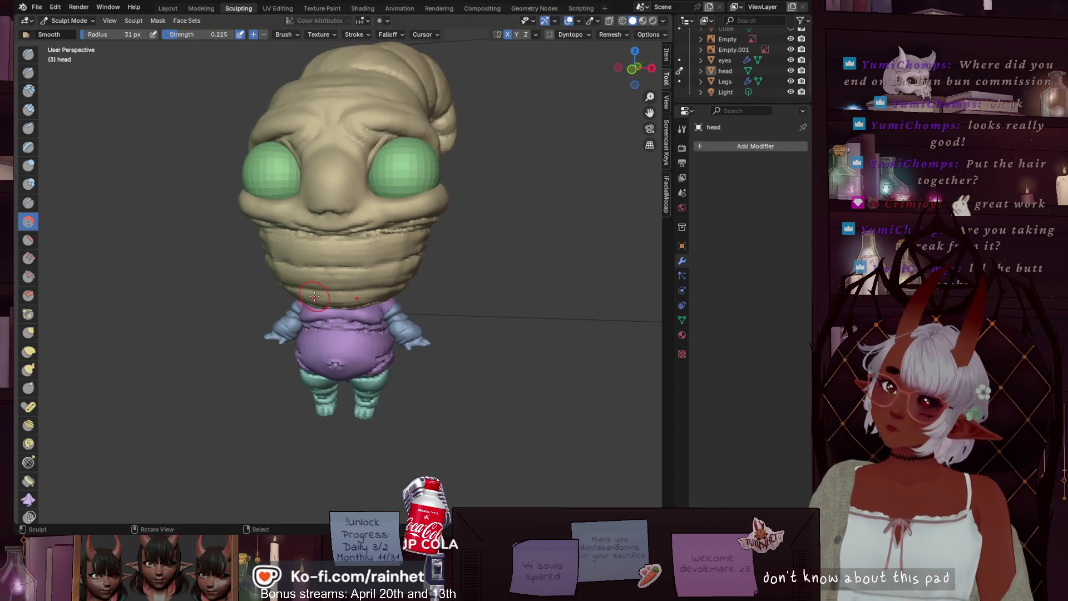
middle_drag(448, 311, 262, 300)
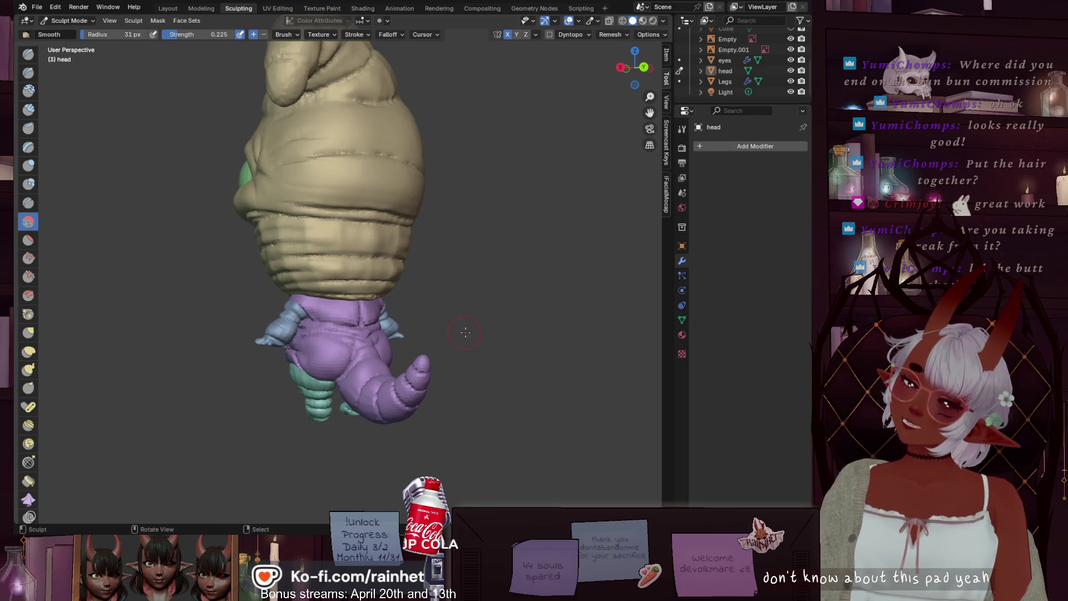
mouse_move(466, 332)
middle_down()
mouse_move(389, 333)
mouse_move(644, 322)
middle_up()
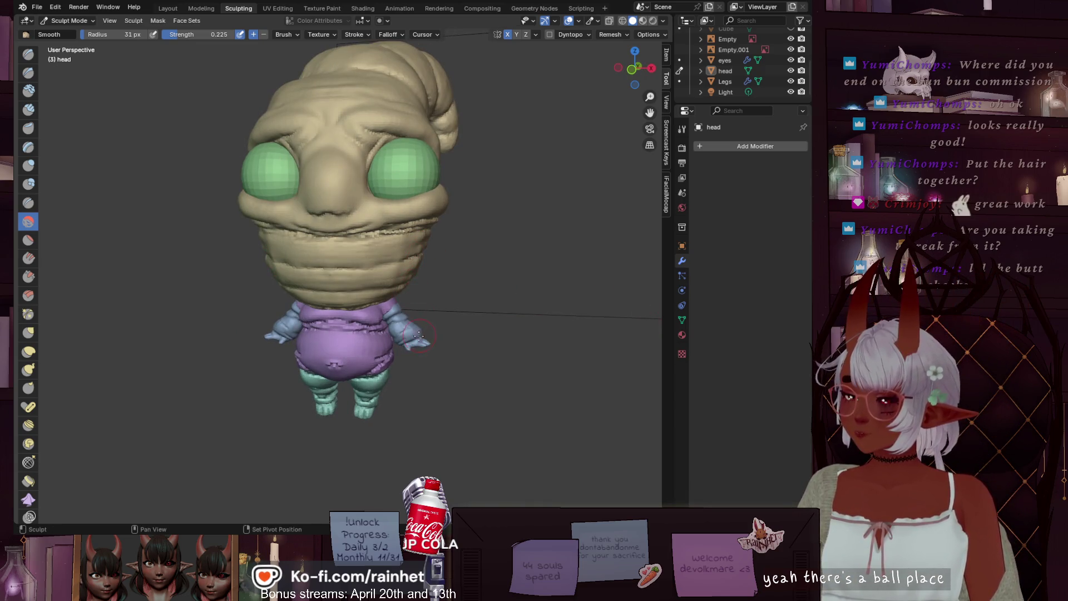
shift+middle_drag(418, 334, 380, 314)
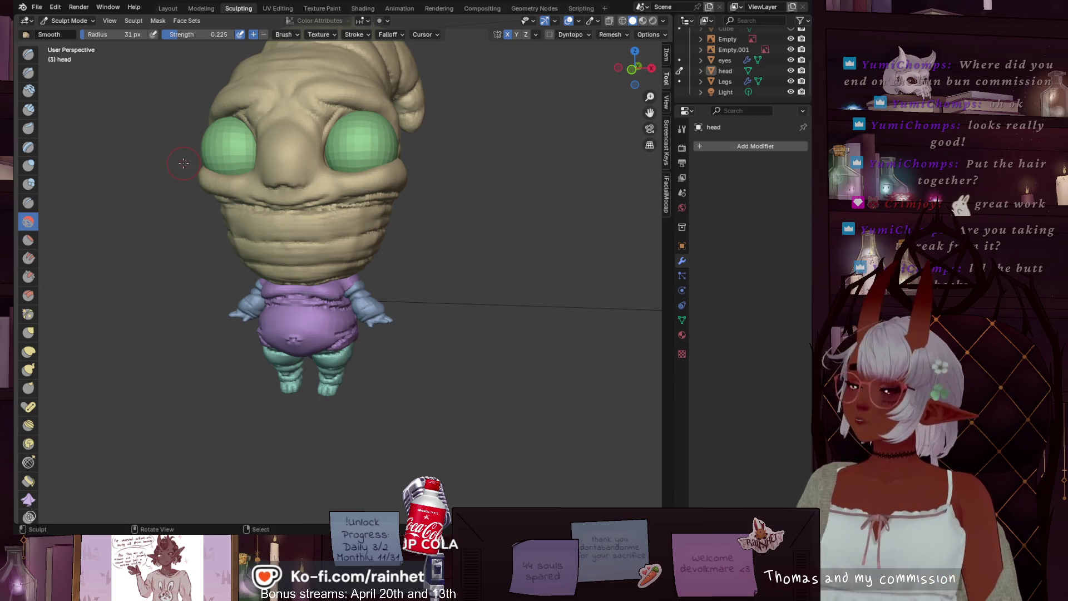
scroll(170, 251, up, 3)
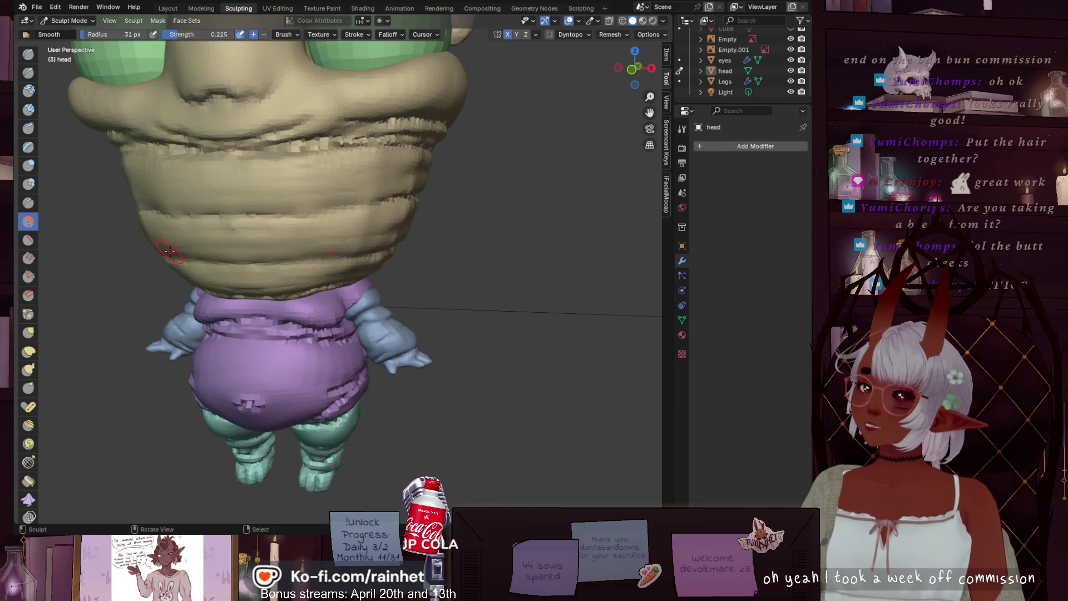
scroll(169, 252, down, 3)
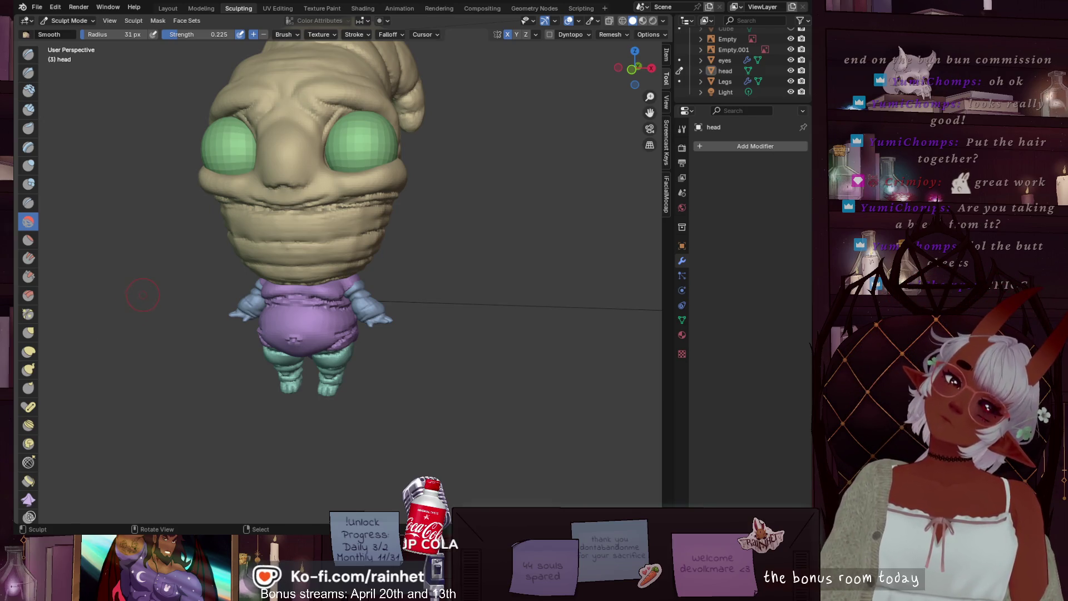
mouse_move(150, 291)
middle_down()
mouse_move(260, 337)
mouse_move(358, 317)
mouse_move(155, 261)
middle_up()
scroll(333, 322, up, 2)
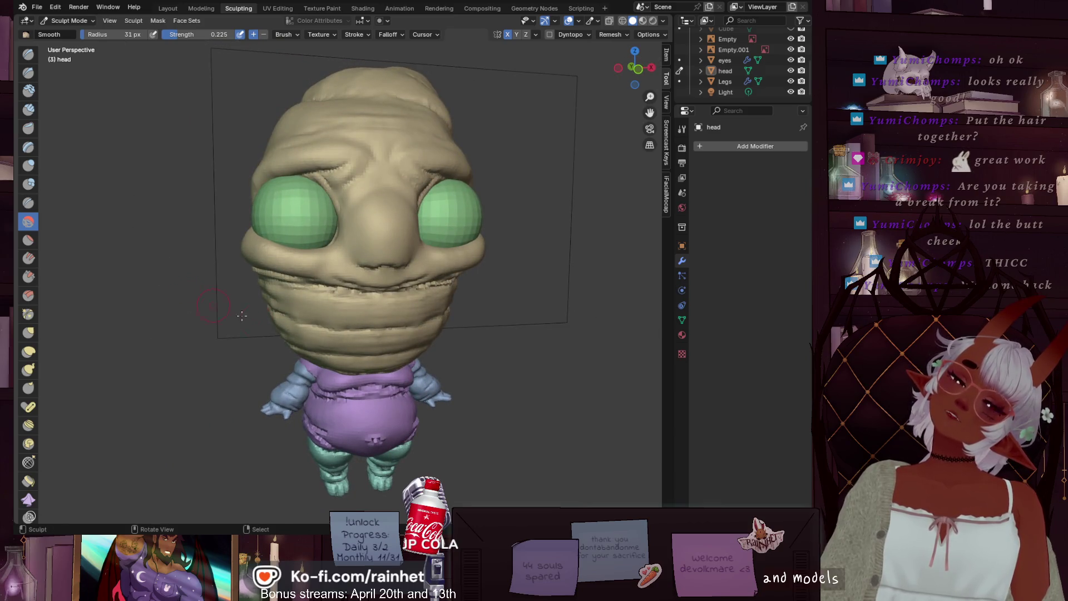
mouse_move(300, 337)
middle_down()
mouse_move(235, 319)
mouse_move(343, 357)
mouse_move(340, 375)
mouse_move(322, 334)
mouse_move(310, 351)
middle_up()
mouse_move(311, 400)
shift+middle_down()
mouse_move(253, 370)
mouse_move(295, 379)
mouse_move(353, 346)
shift+middle_up()
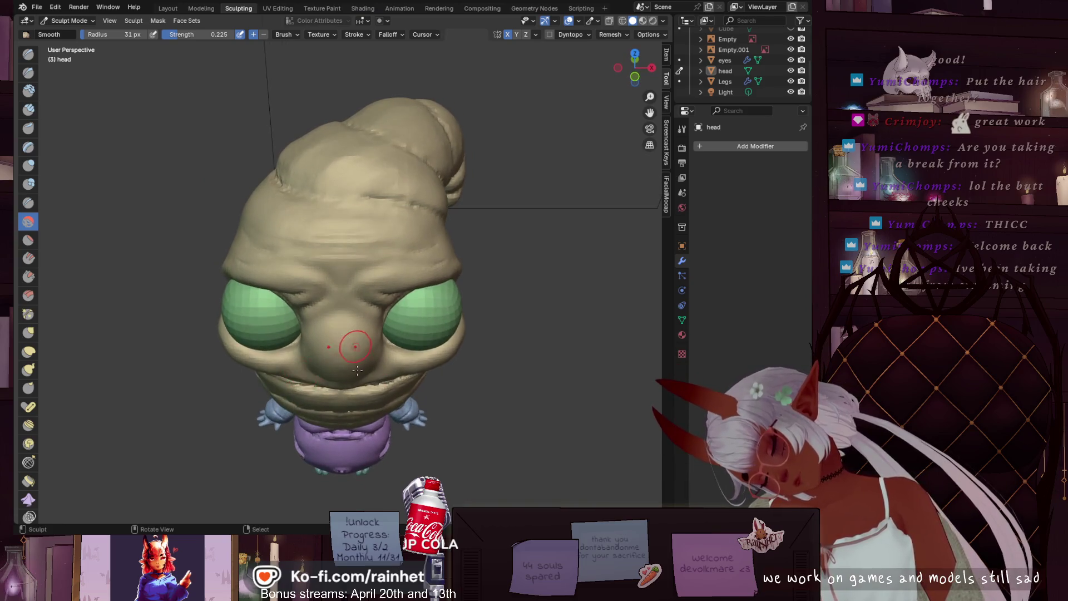
scroll(365, 289, up, 3)
scroll(365, 288, up, 6)
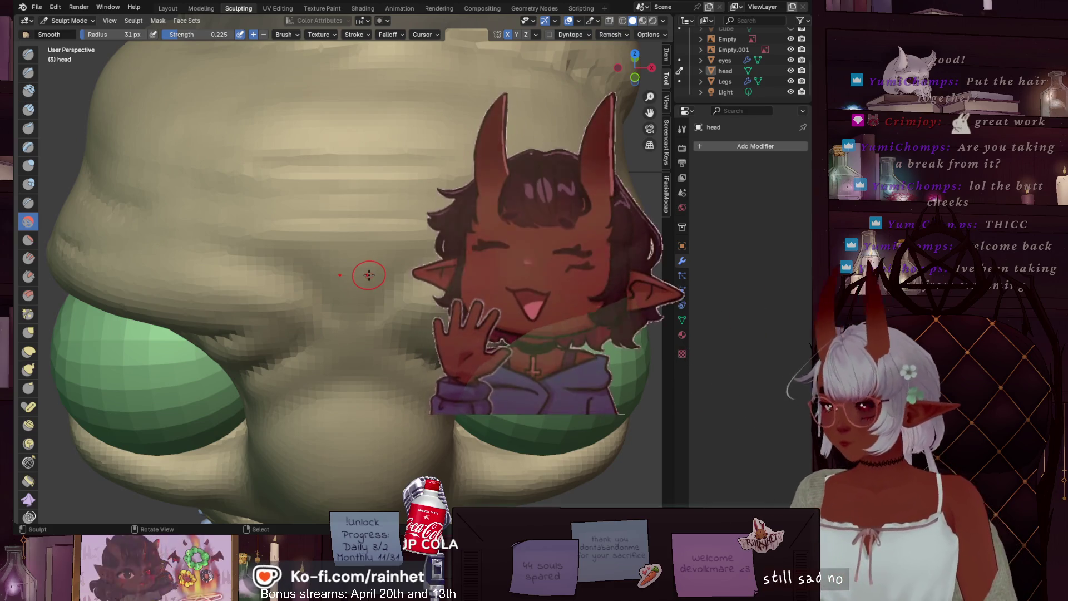
scroll(360, 281, down, 5)
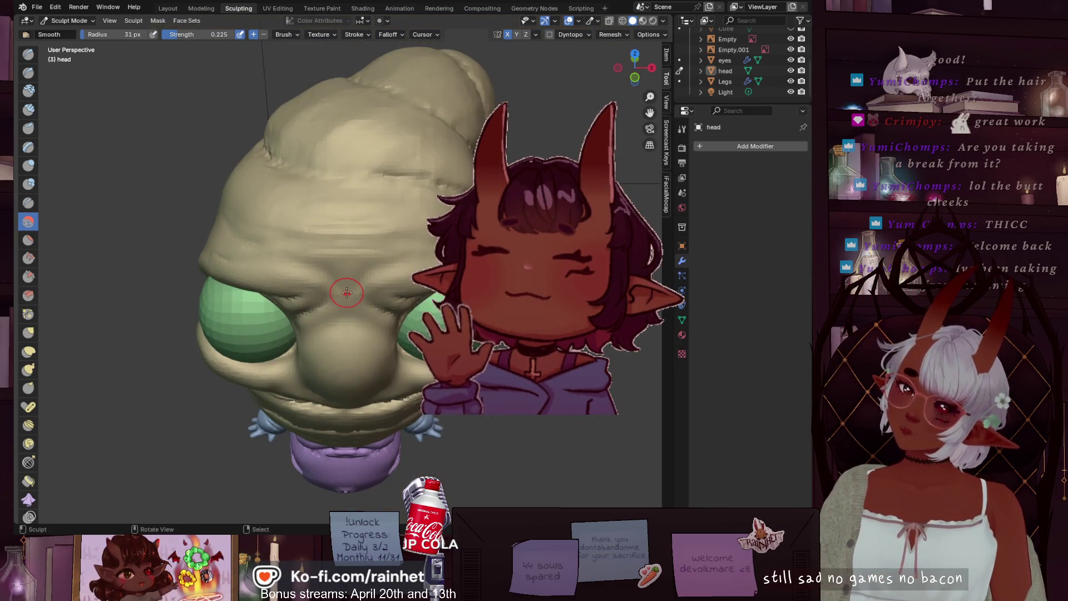
scroll(352, 289, up, 2)
scroll(350, 291, up, 2)
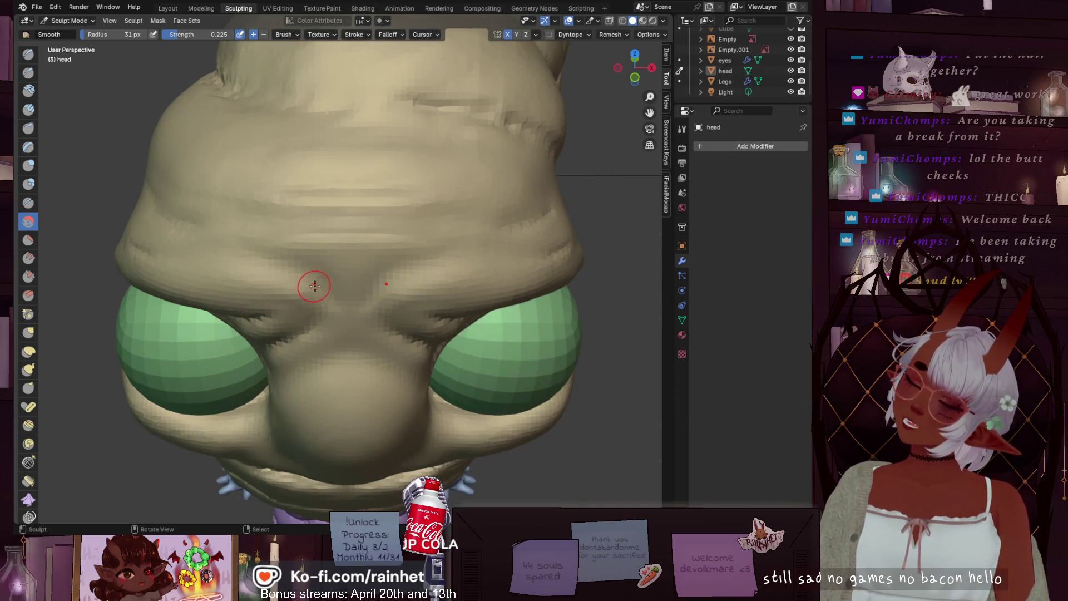
scroll(332, 296, down, 5)
middle_drag(332, 295, 341, 295)
scroll(341, 295, up, 4)
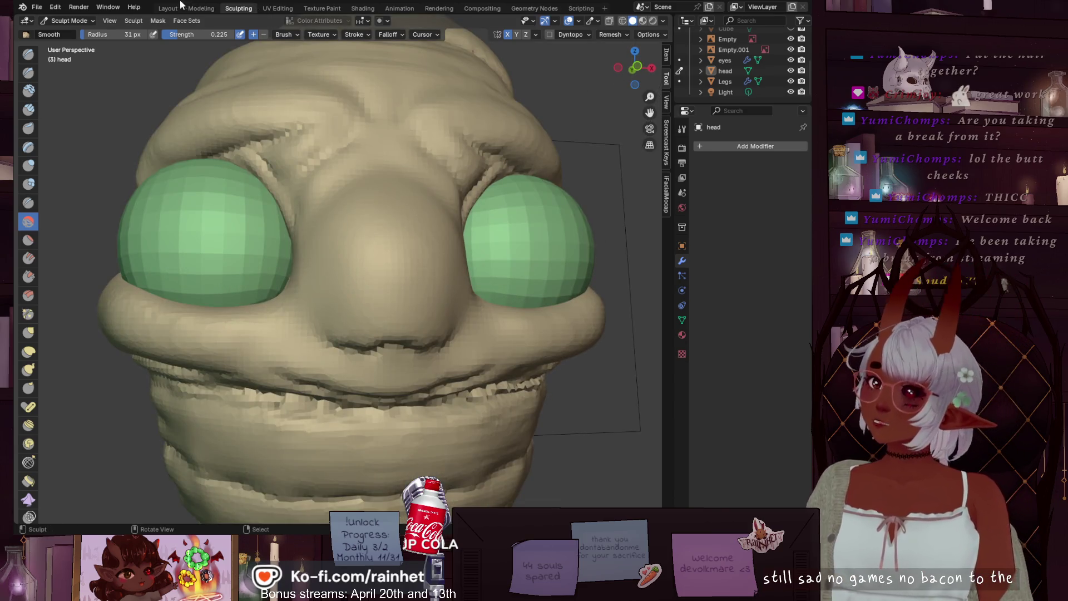
click(40, 7)
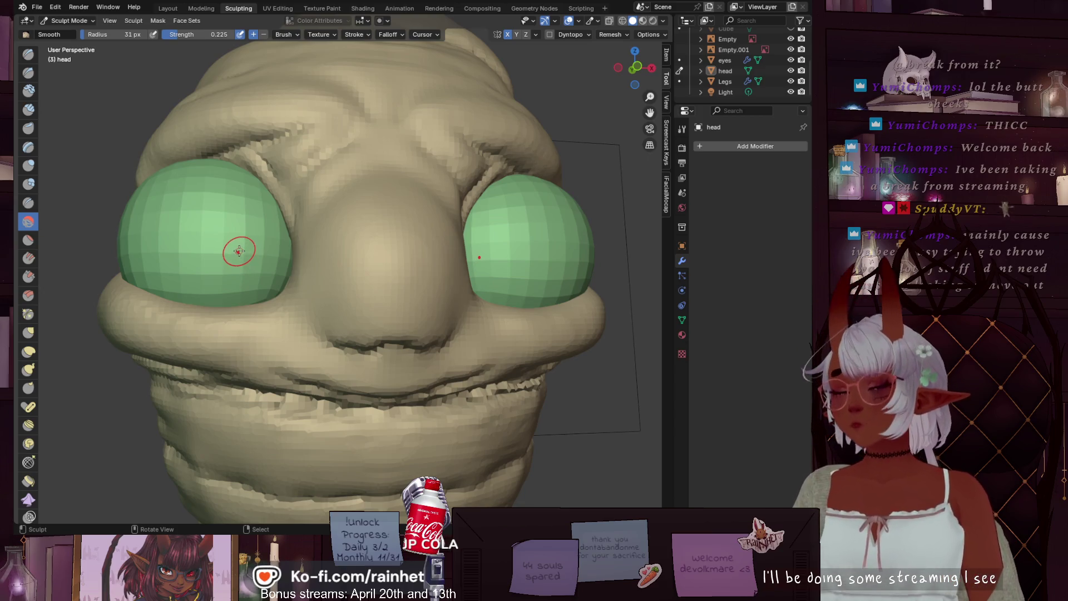
scroll(239, 251, down, 5)
mouse_move(239, 250)
middle_down()
mouse_move(363, 318)
mouse_move(629, 278)
middle_up()
scroll(345, 268, up, 5)
mouse_move(328, 387)
middle_down()
mouse_move(296, 230)
mouse_move(304, 245)
mouse_move(407, 254)
middle_up()
scroll(295, 230, up, 2)
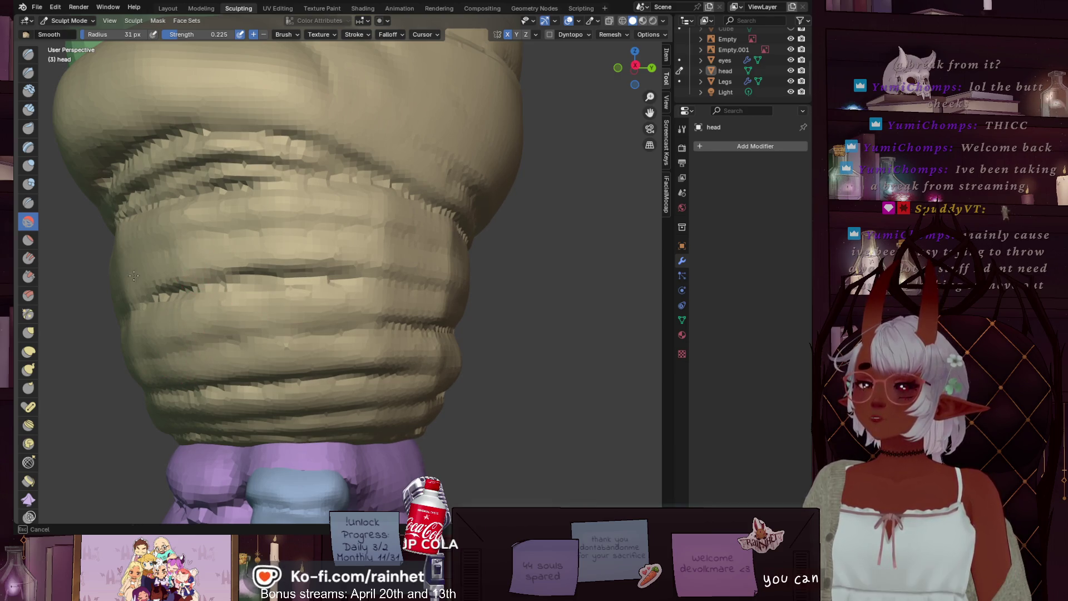
Step: Smooth the ridged bands on the back and lower head from several angles
drag(159, 222, 513, 210)
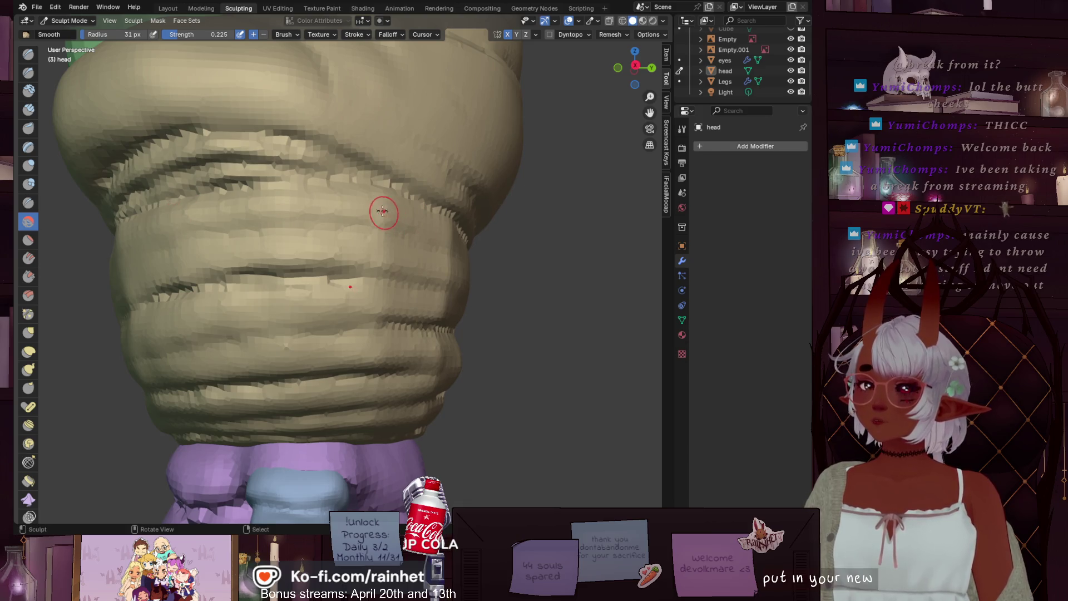
mouse_move(383, 211)
mouse_down()
mouse_move(373, 205)
mouse_move(403, 242)
mouse_up()
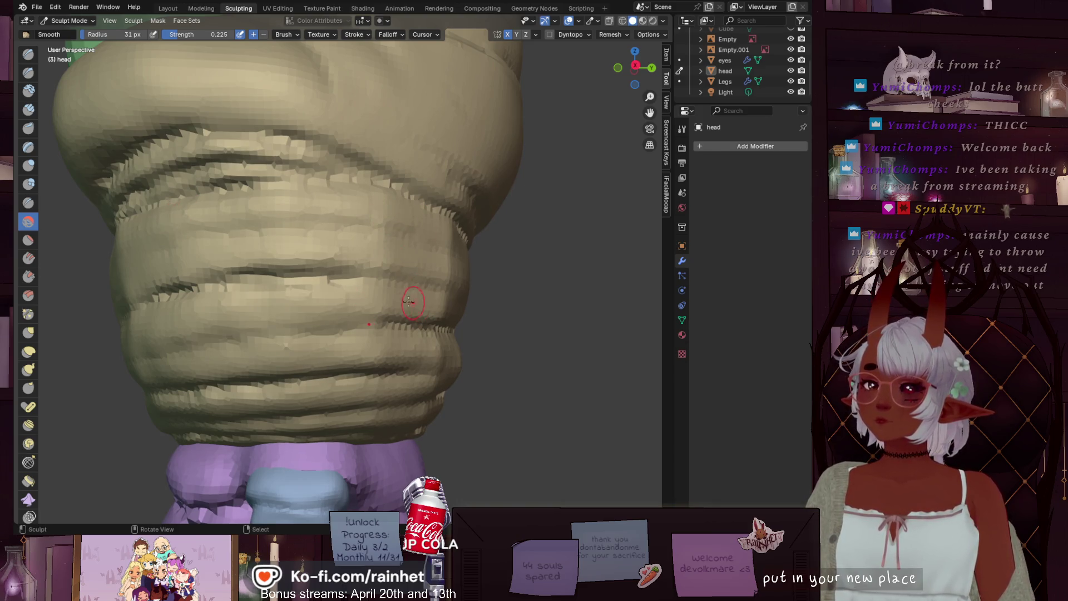
middle_drag(424, 296, 373, 292)
mouse_move(373, 292)
mouse_down()
mouse_move(303, 270)
mouse_move(310, 239)
mouse_move(275, 216)
mouse_move(323, 226)
mouse_move(312, 305)
mouse_move(334, 351)
mouse_move(316, 346)
mouse_up()
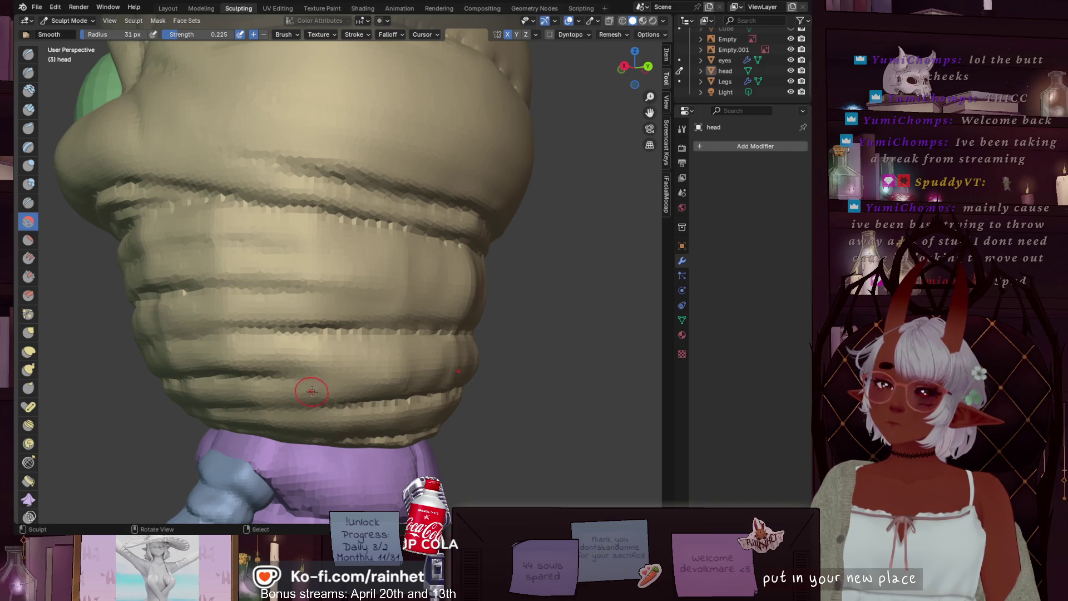
middle_drag(312, 392, 297, 344)
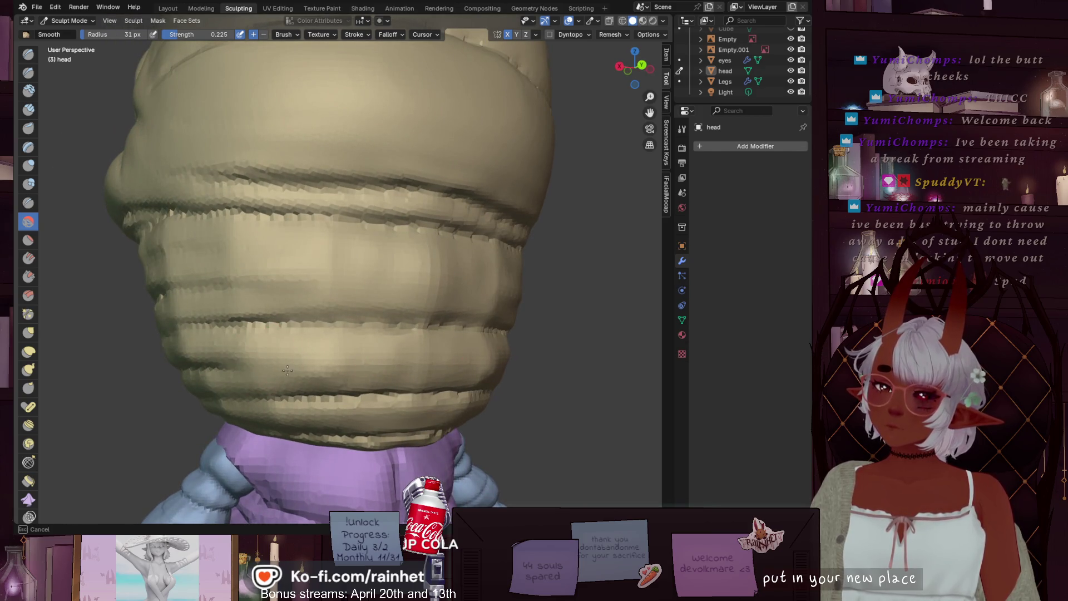
mouse_move(331, 351)
mouse_down()
mouse_move(334, 296)
mouse_move(317, 291)
mouse_up()
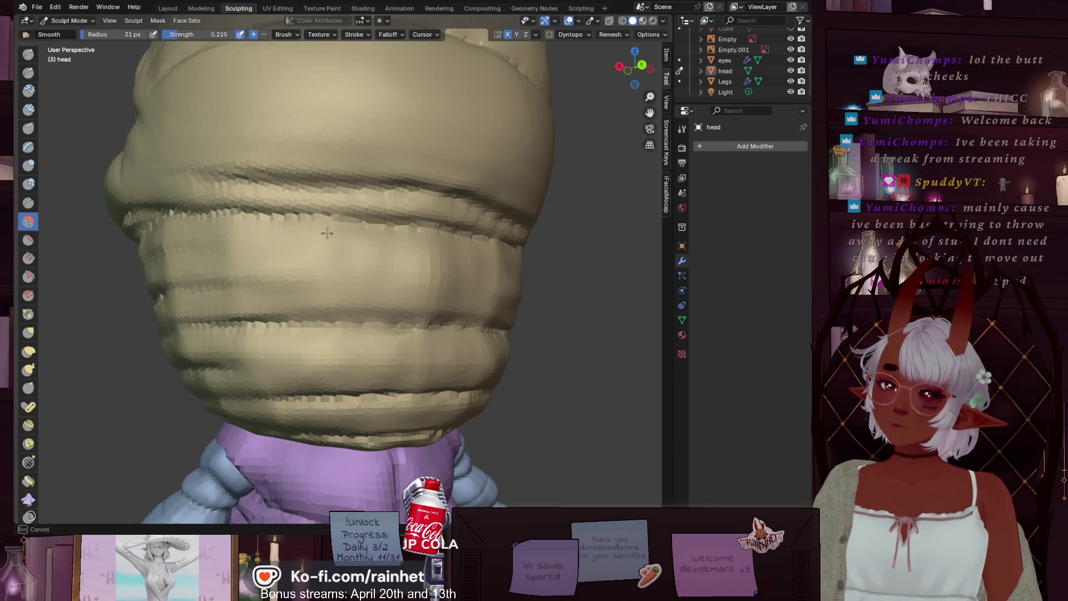
drag(448, 261, 436, 302)
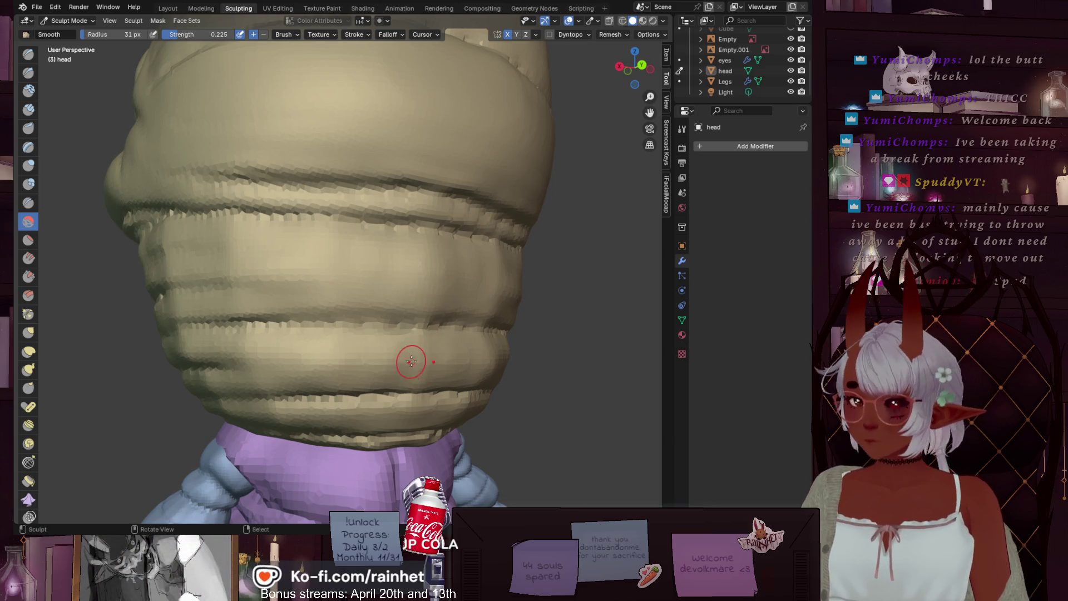
mouse_move(411, 362)
mouse_down()
mouse_move(405, 345)
mouse_move(346, 375)
mouse_up()
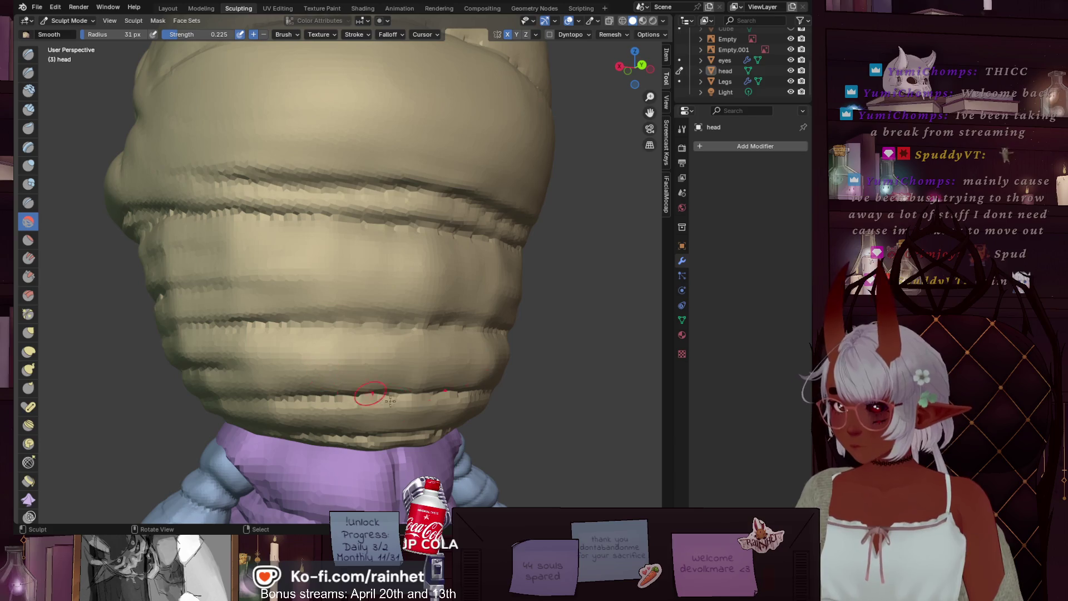
middle_drag(390, 400, 342, 399)
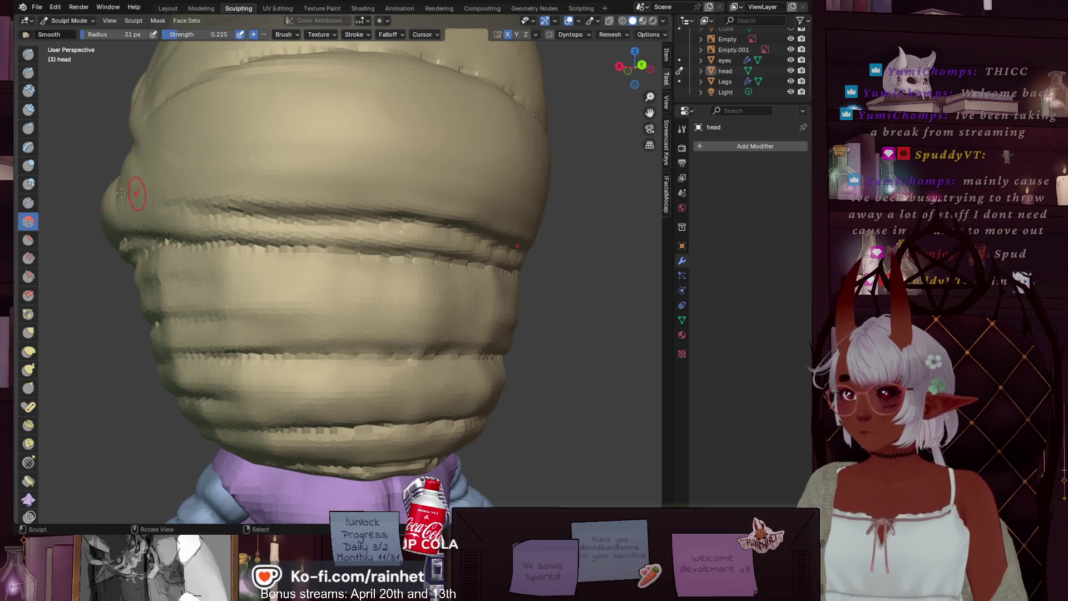
Step: Select the Inflate/Deflate brush and orbit around the head
click(28, 165)
mouse_move(245, 368)
middle_down()
mouse_move(274, 366)
mouse_move(291, 334)
middle_up()
mouse_move(228, 327)
middle_down()
mouse_move(267, 351)
mouse_move(357, 326)
mouse_move(398, 303)
mouse_move(398, 286)
mouse_move(388, 443)
mouse_move(345, 404)
mouse_move(355, 371)
mouse_move(297, 366)
mouse_move(334, 329)
mouse_move(328, 296)
mouse_move(350, 316)
mouse_move(338, 310)
mouse_move(376, 306)
middle_up()
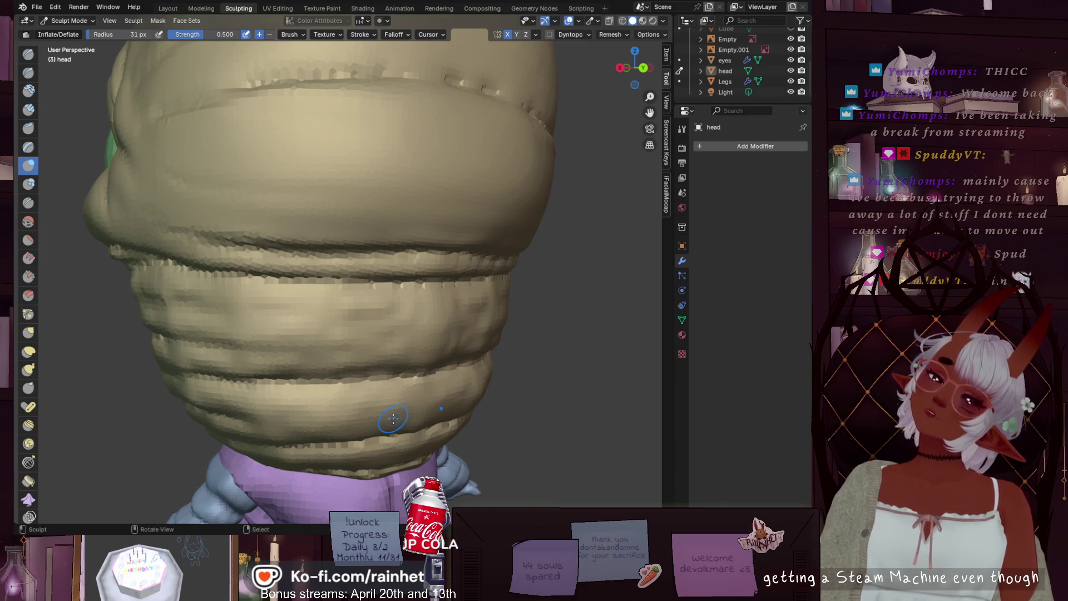
Step: Puff out the bottom band of the head with Inflate/Deflate strokes
mouse_move(368, 425)
mouse_down()
mouse_move(292, 429)
mouse_move(301, 406)
mouse_up()
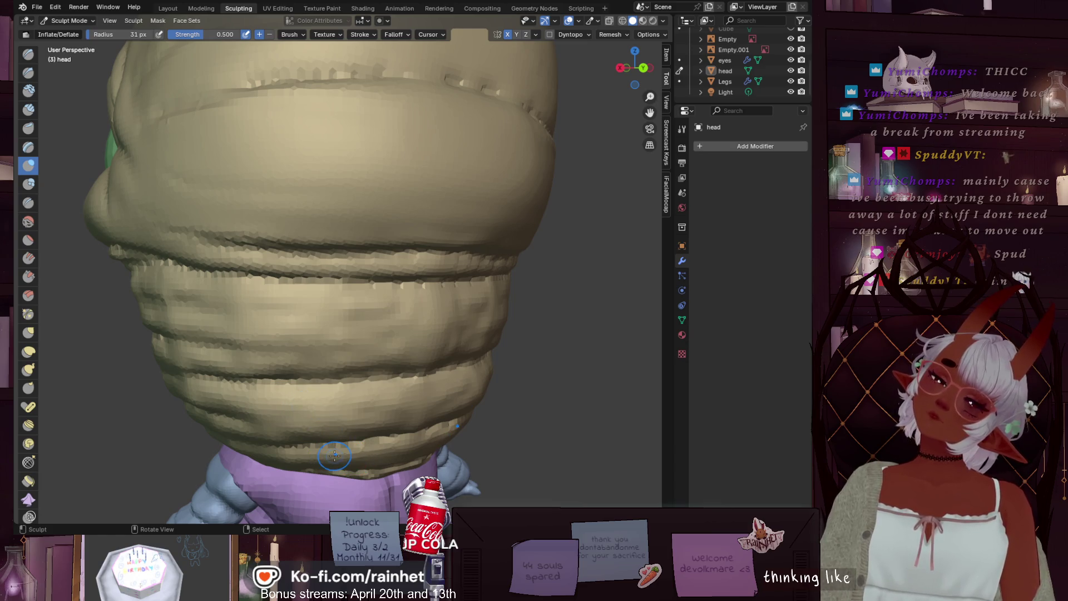
drag(335, 456, 299, 456)
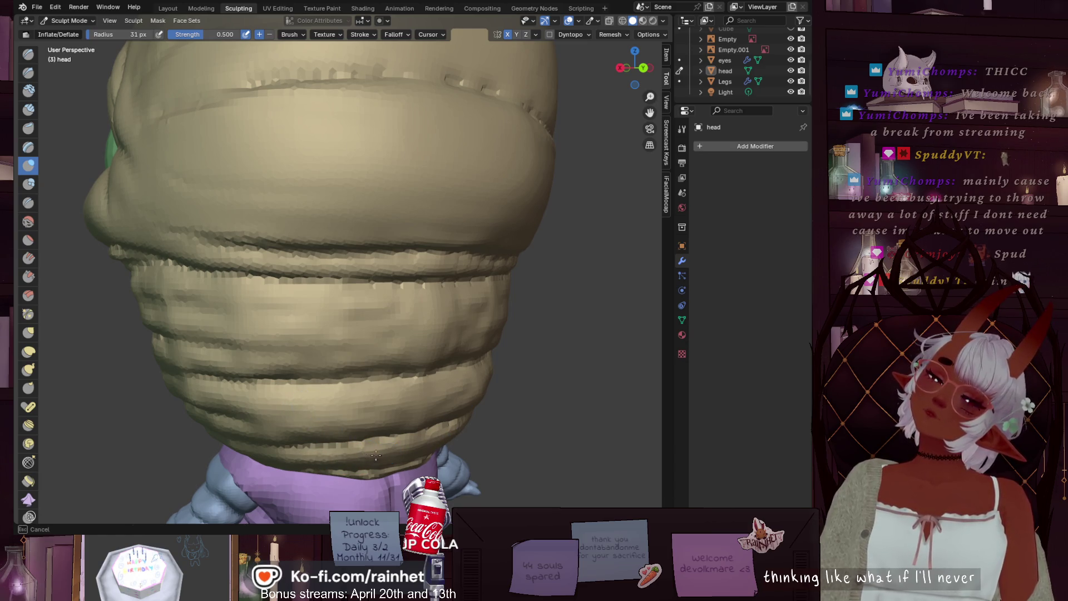
drag(376, 455, 356, 455)
Step: Switch to the Smooth brush at 45 px and smooth the banded head surface
click(28, 221)
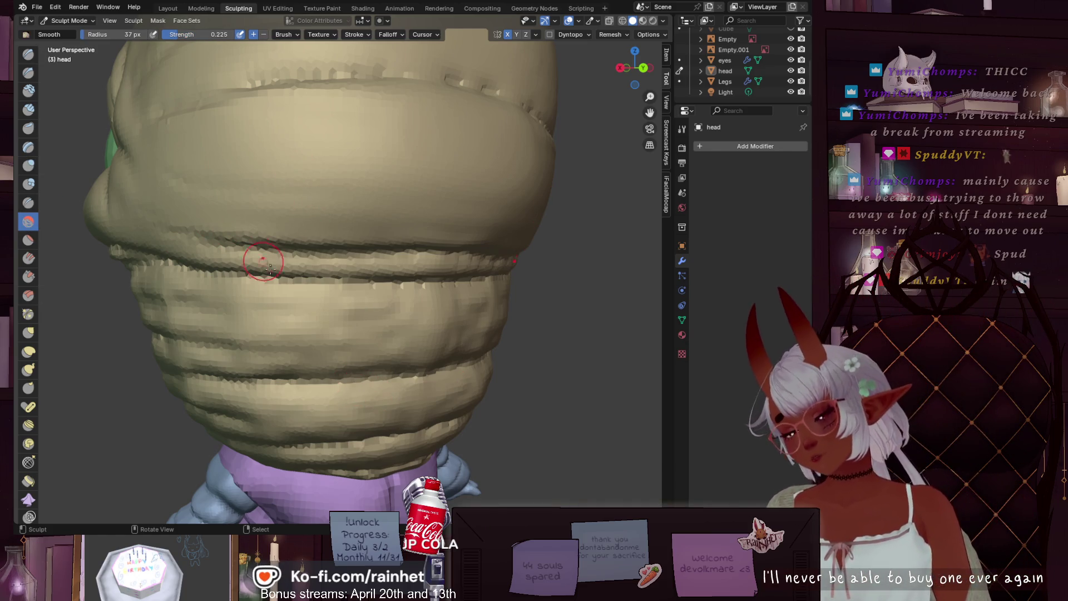
key(f)
click(271, 353)
mouse_move(271, 352)
mouse_down()
mouse_move(366, 317)
mouse_move(389, 383)
mouse_move(323, 395)
mouse_up()
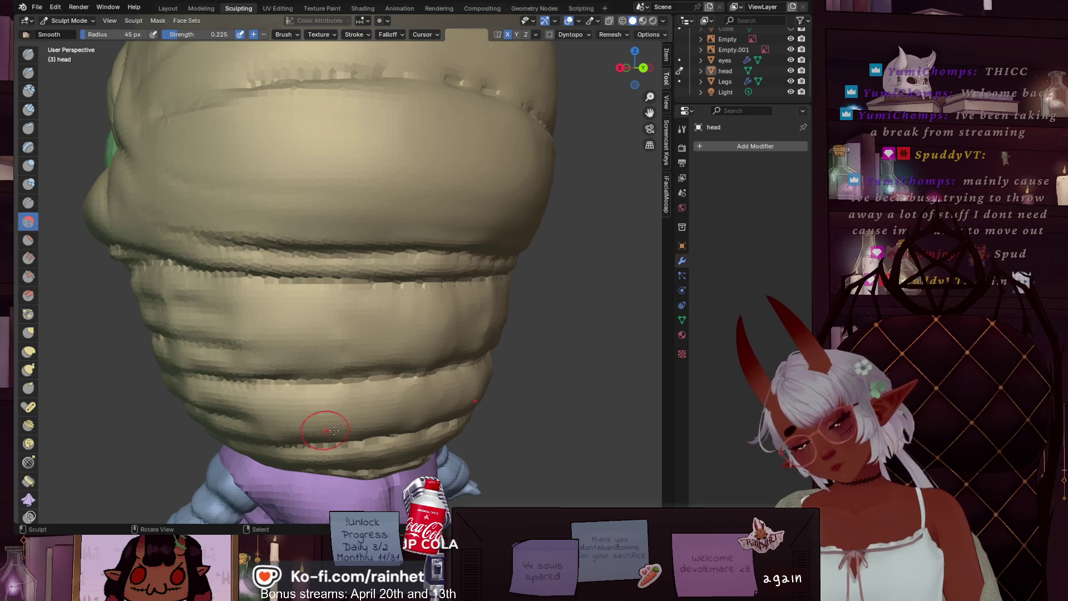
Step: Shrink the Smooth brush to 36 px and smooth the bands along the head's side
key(f)
click(328, 445)
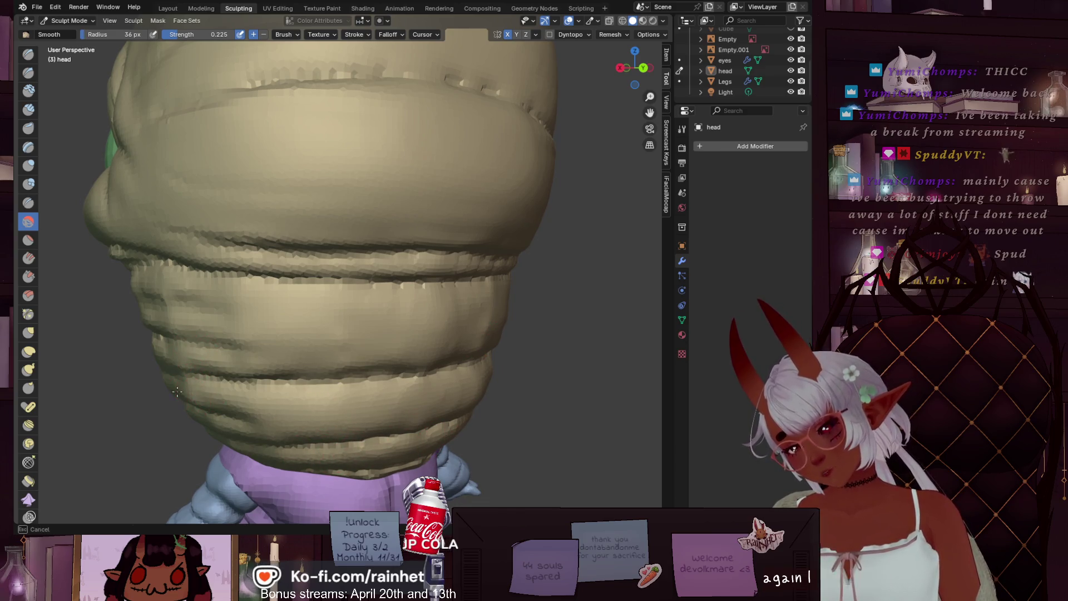
drag(177, 392, 157, 328)
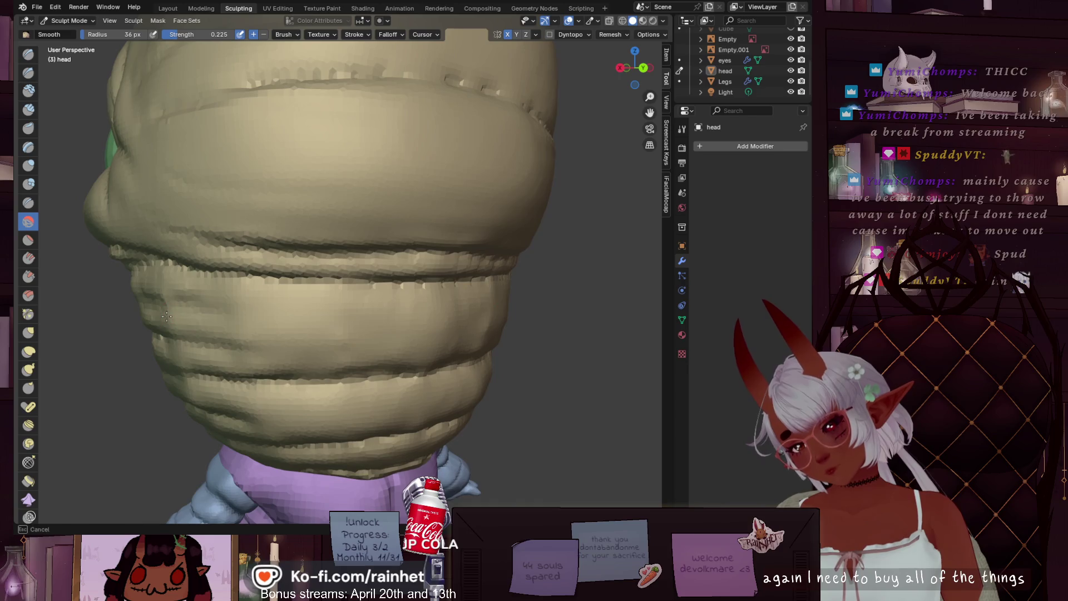
drag(163, 281, 245, 322)
scroll(248, 323, down, 4)
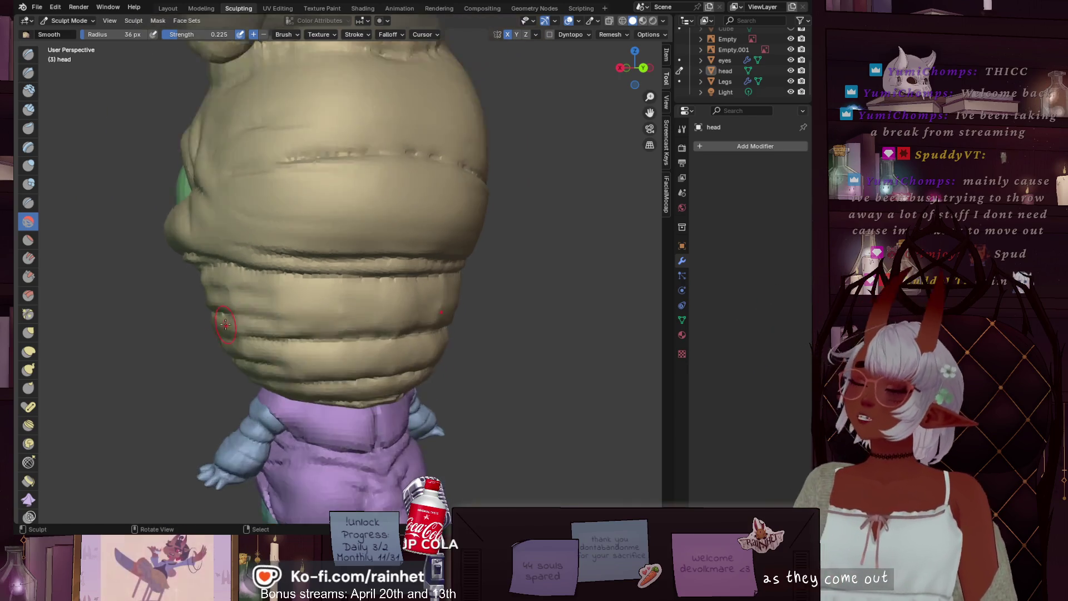
middle_drag(267, 334, 334, 334)
scroll(365, 335, up, 3)
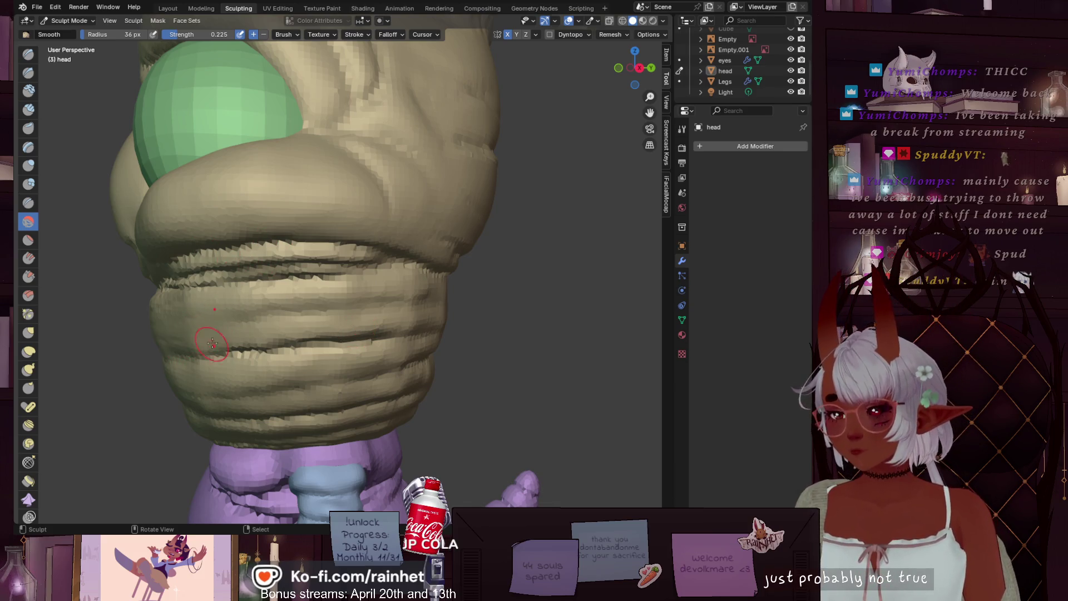
mouse_move(281, 320)
mouse_down()
mouse_move(183, 311)
mouse_move(331, 281)
mouse_up()
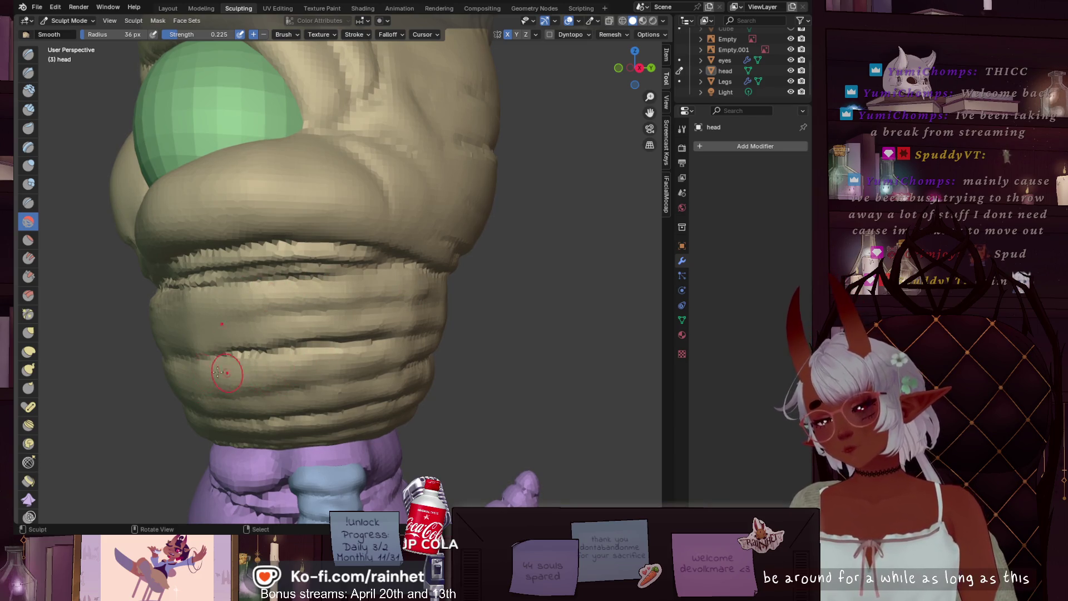
drag(345, 359, 323, 411)
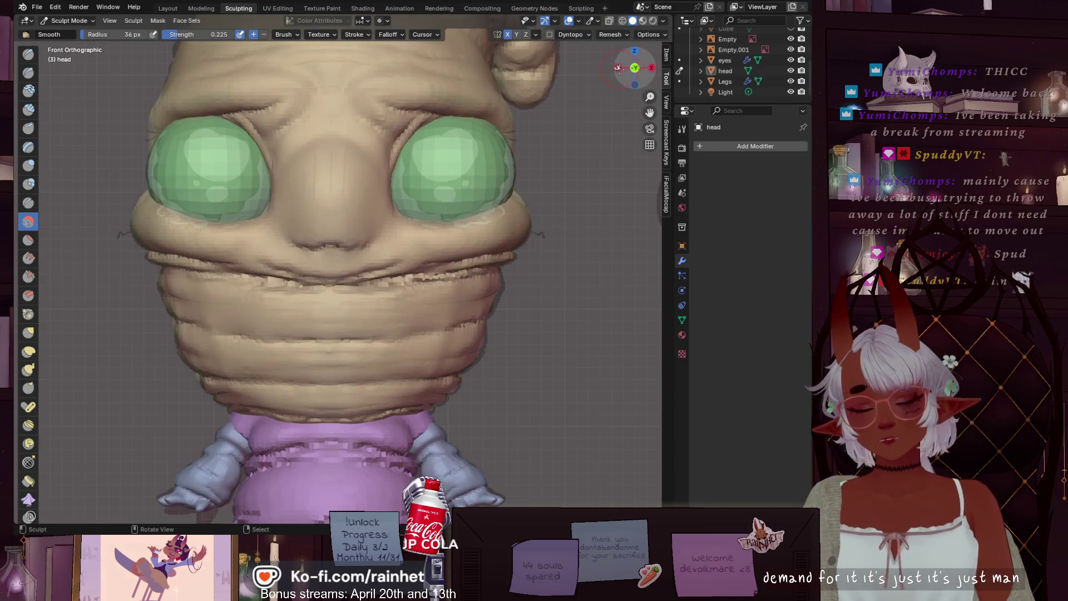
Step: Switch to Front Orthographic view and select a slightly smaller Draw Sharp brush
click(619, 69)
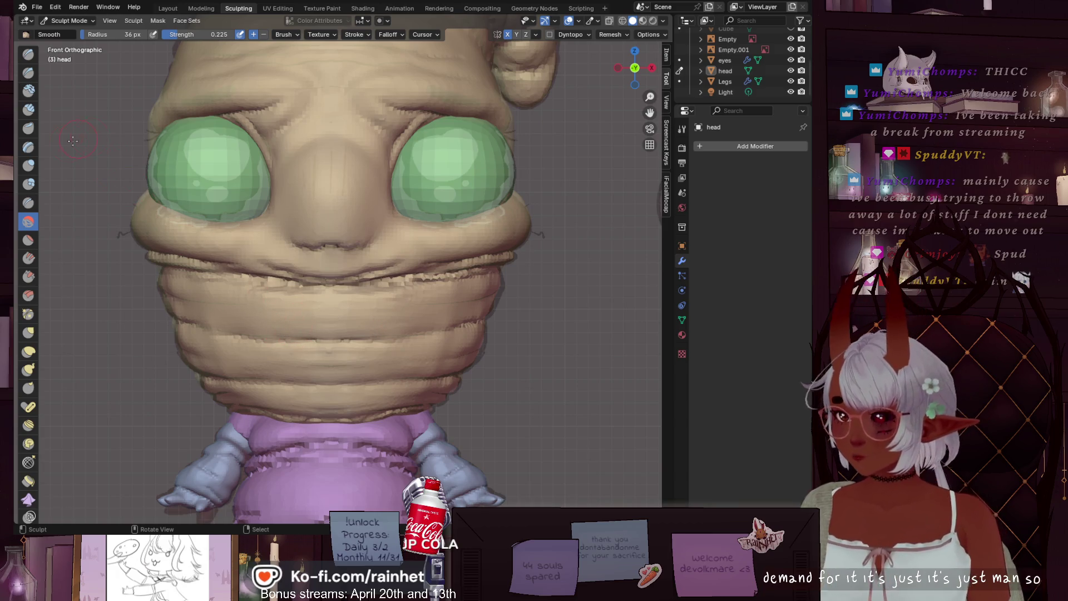
click(28, 72)
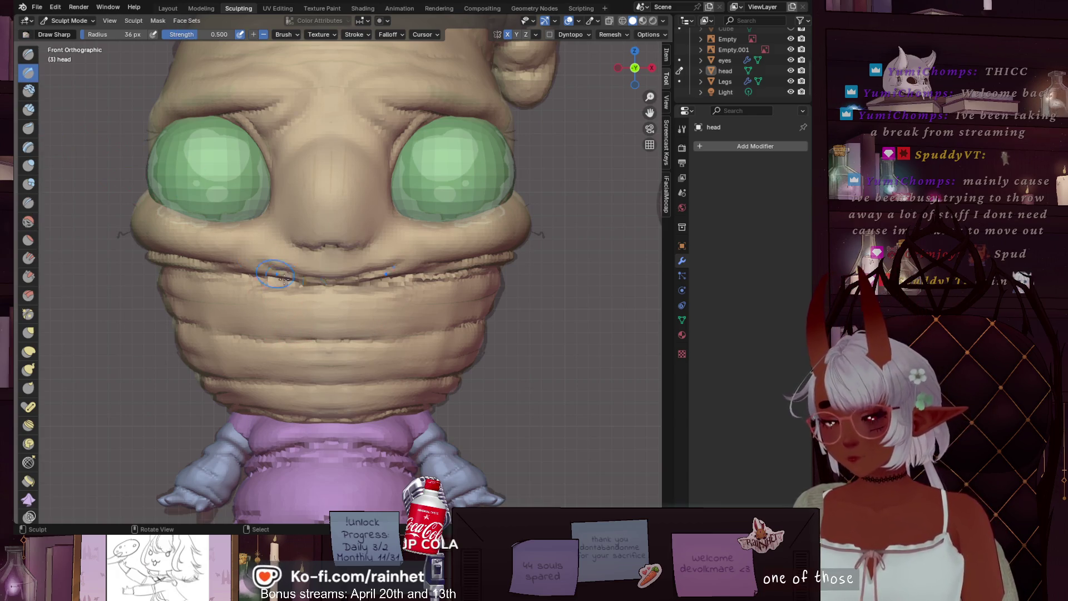
key(bracketleft)
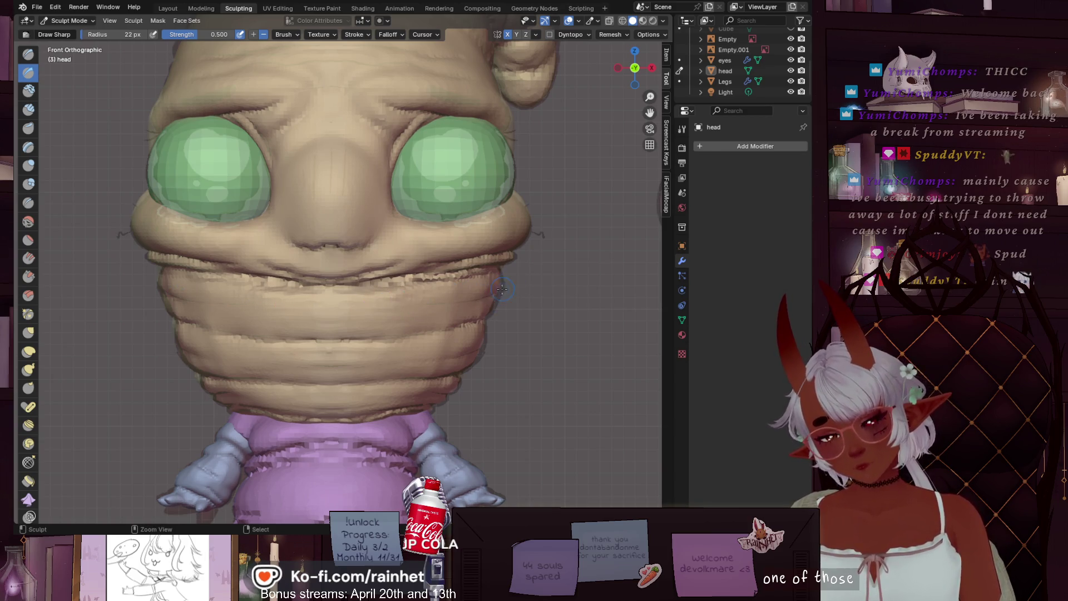
Step: Carve sharp creases along the bands below the mouth, extending the lower ridge crease
ctrl+drag(501, 288, 417, 305)
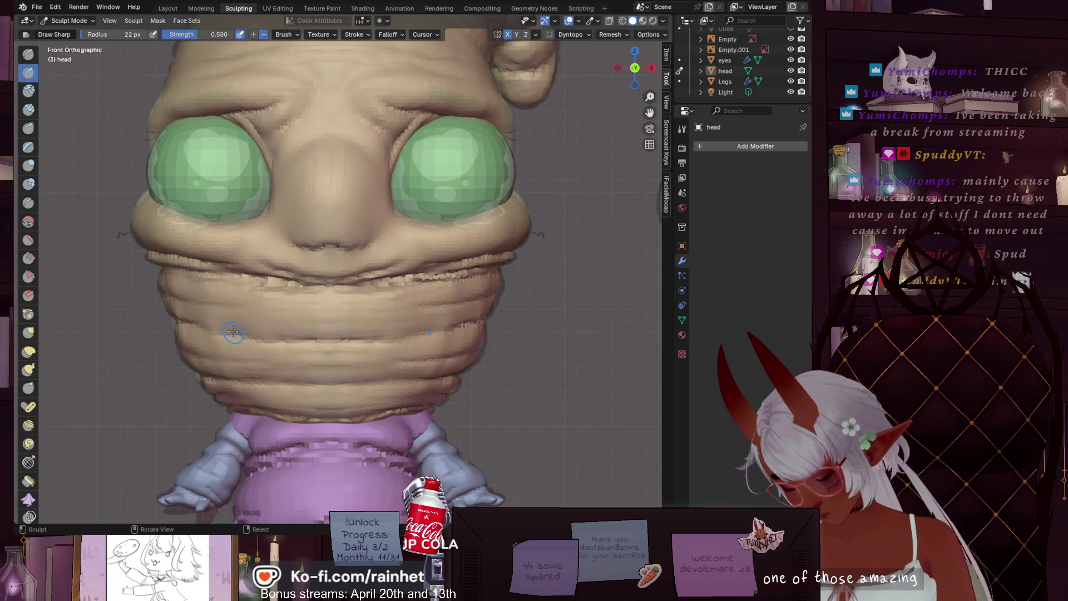
mouse_move(204, 325)
mouse_down()
mouse_move(421, 332)
mouse_move(407, 336)
mouse_up()
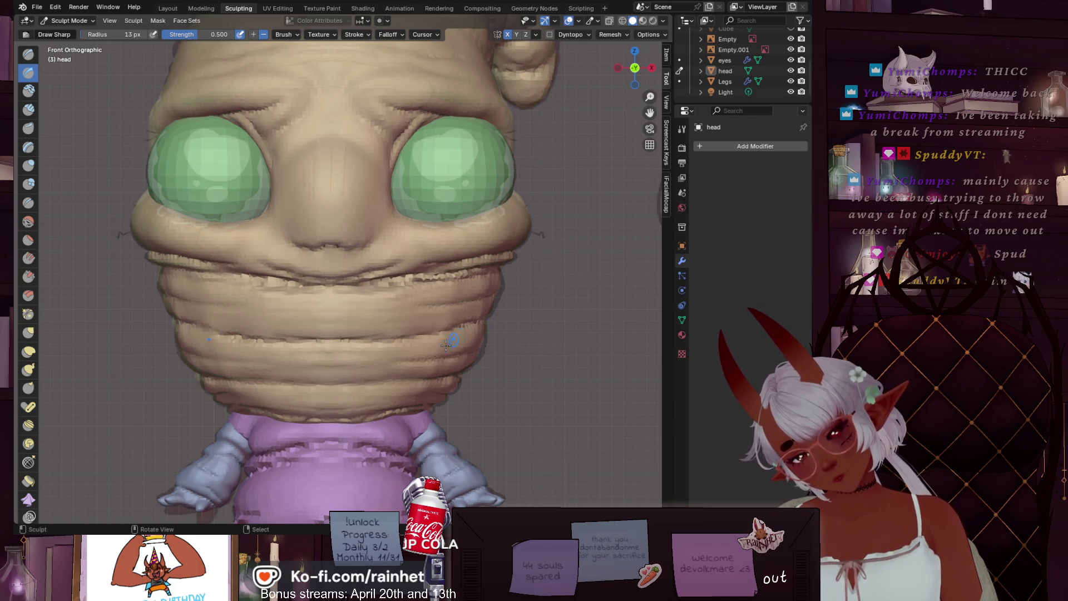
drag(294, 386, 473, 376)
ctrl+drag(377, 384, 473, 373)
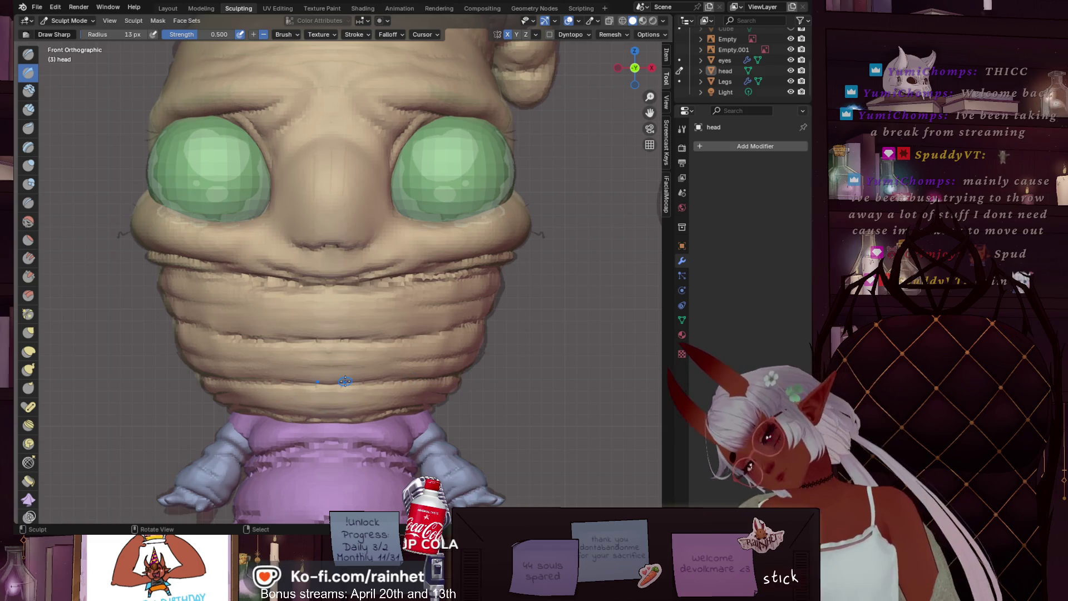
scroll(407, 302, up, 2)
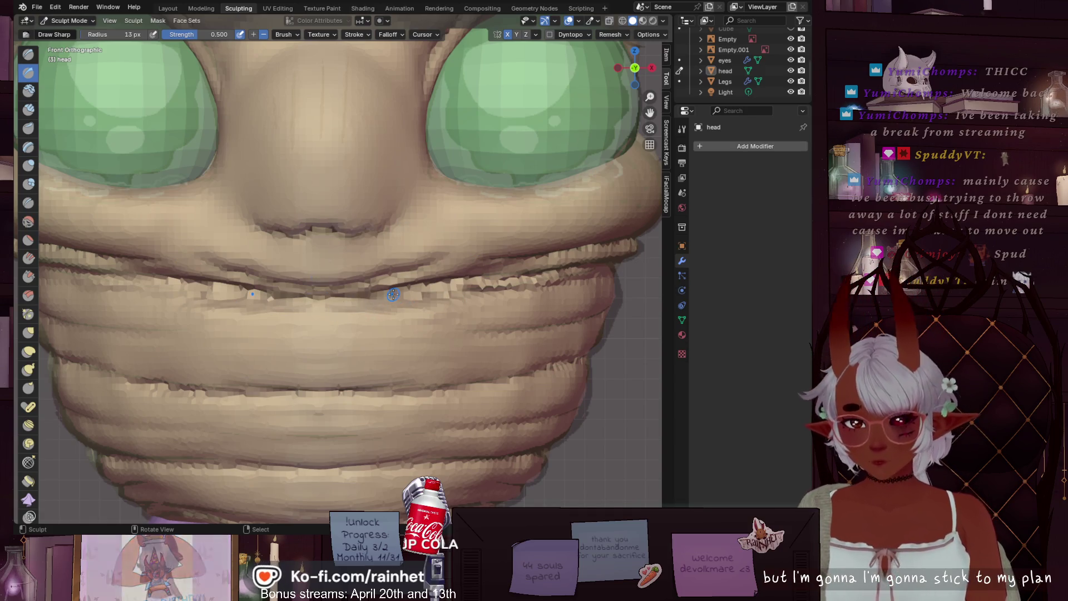
scroll(453, 292, up, 5)
scroll(453, 292, down, 5)
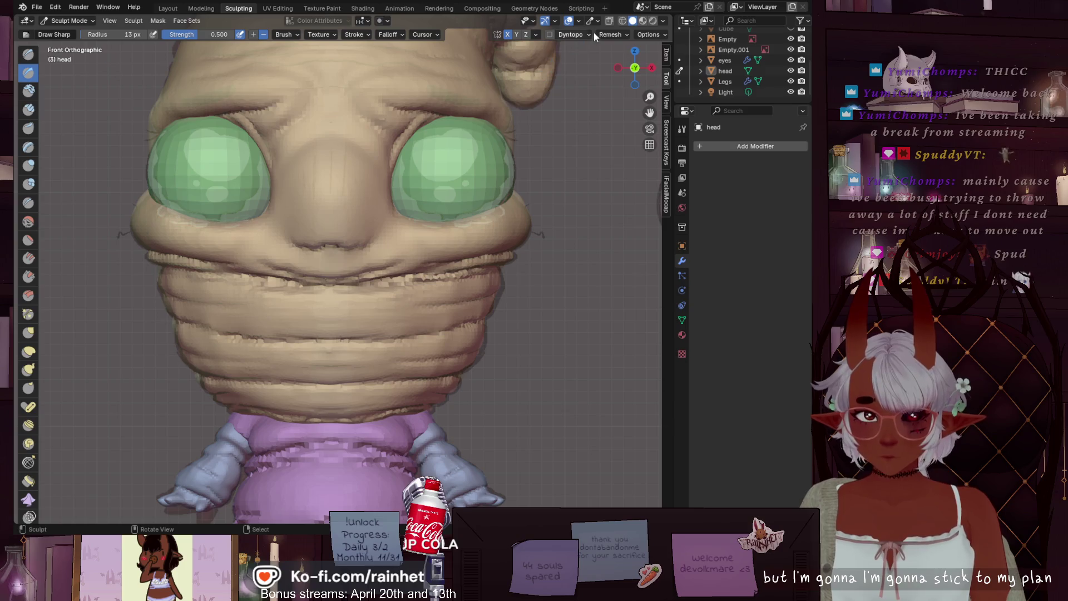
Step: Switch to Material Preview and select the Smooth brush at 34 px
click(642, 21)
scroll(548, 226, up, 4)
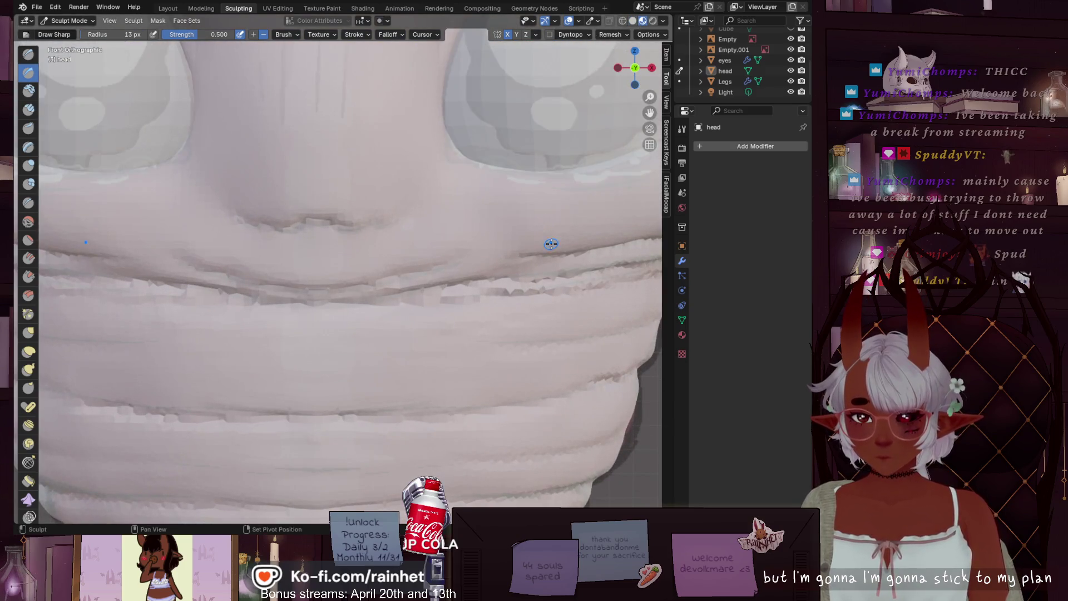
scroll(453, 242, up, 2)
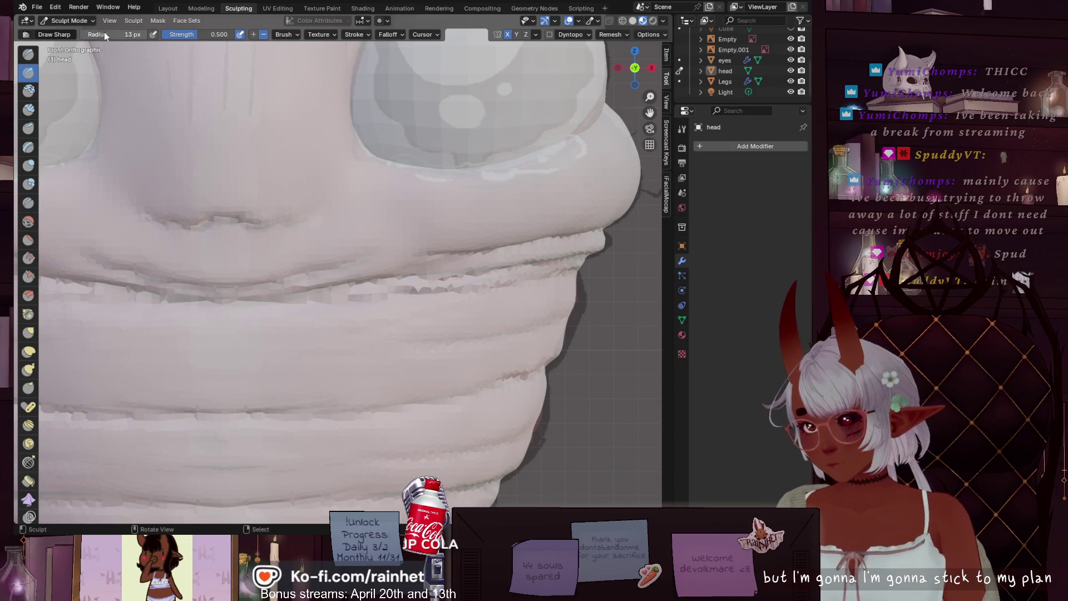
click(28, 221)
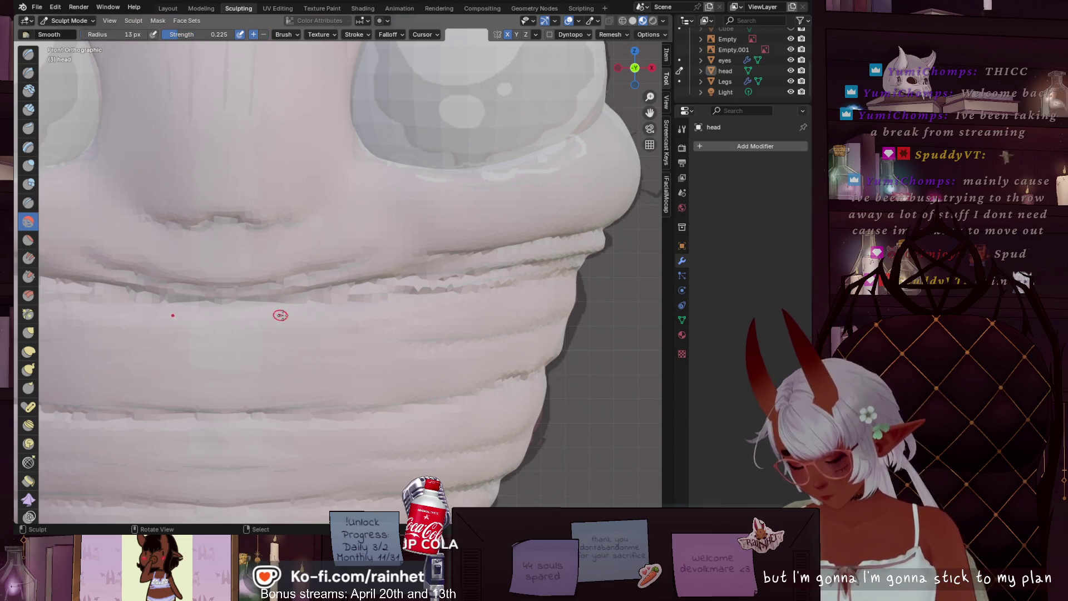
key(f)
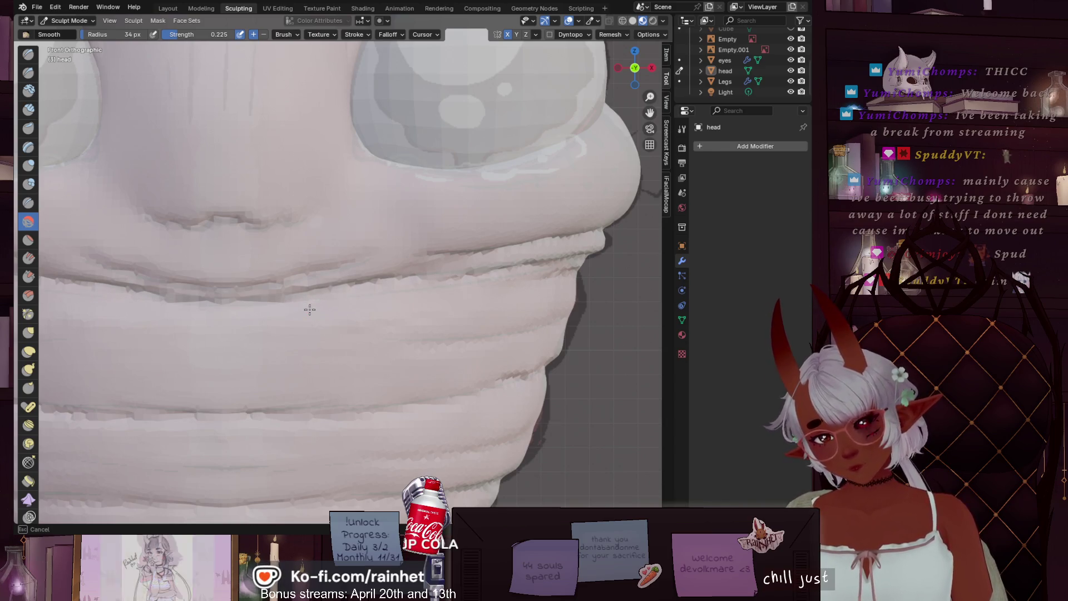
click(310, 309)
Step: Carve a Draw Sharp crease along the mouth line at 16 px
click(28, 72)
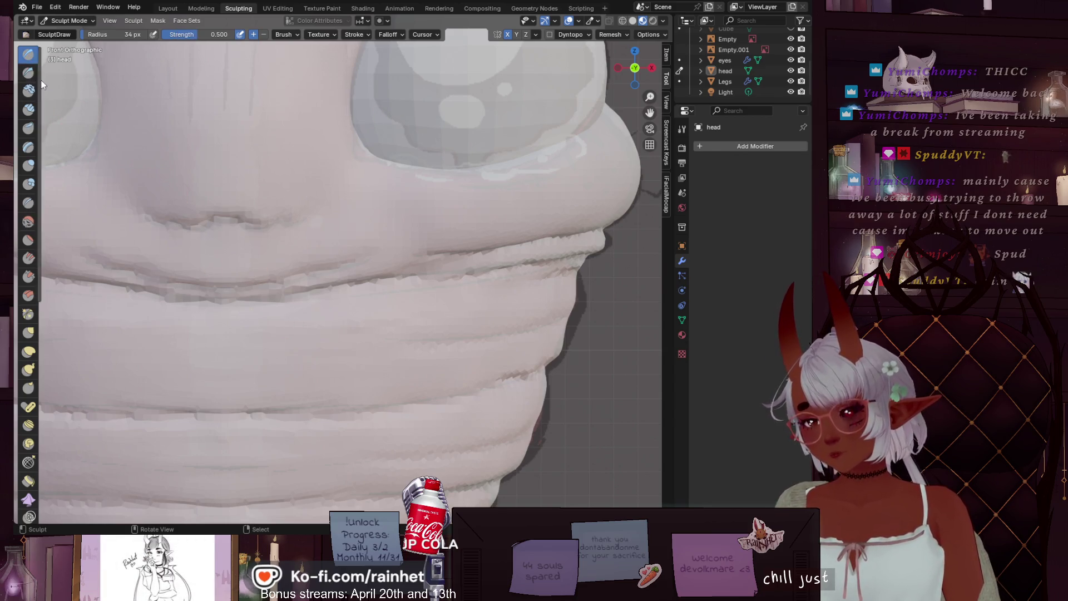
key(bracketleft)
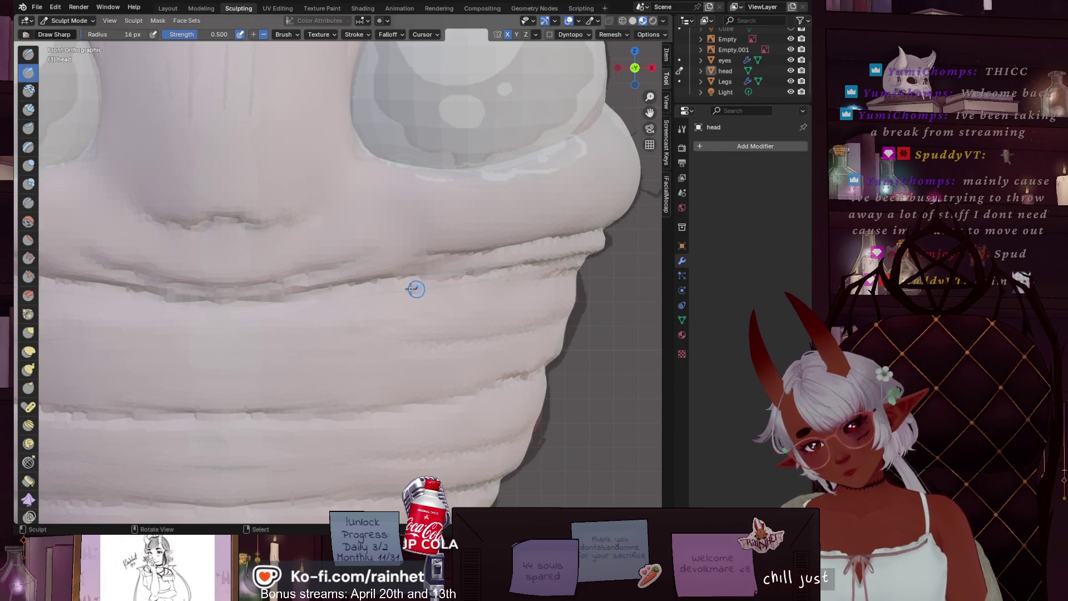
mouse_move(405, 293)
mouse_down()
mouse_move(487, 279)
mouse_move(406, 305)
mouse_up()
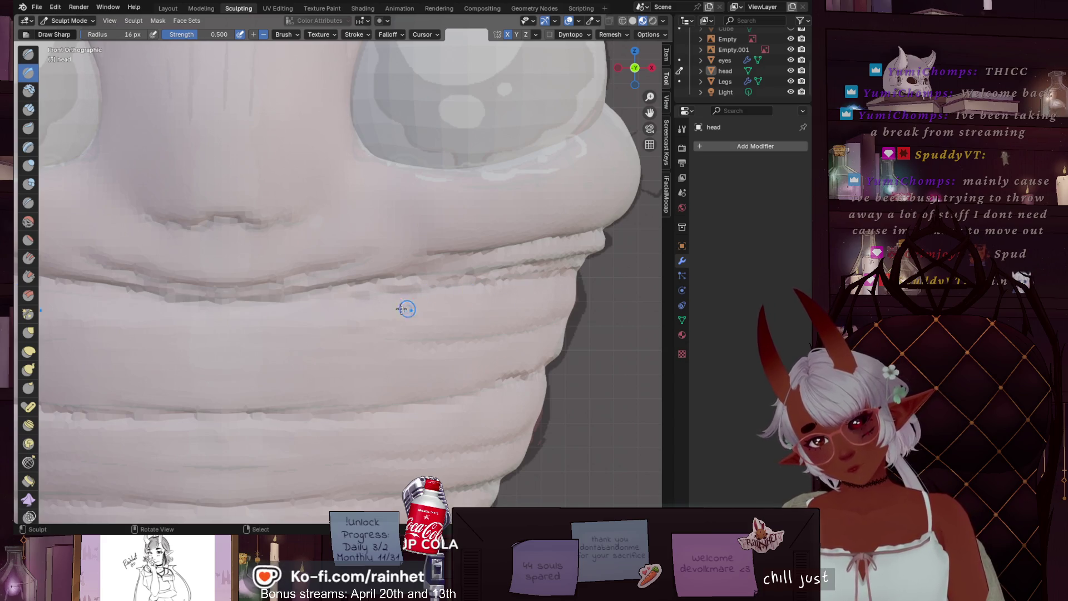
scroll(258, 315, down, 6)
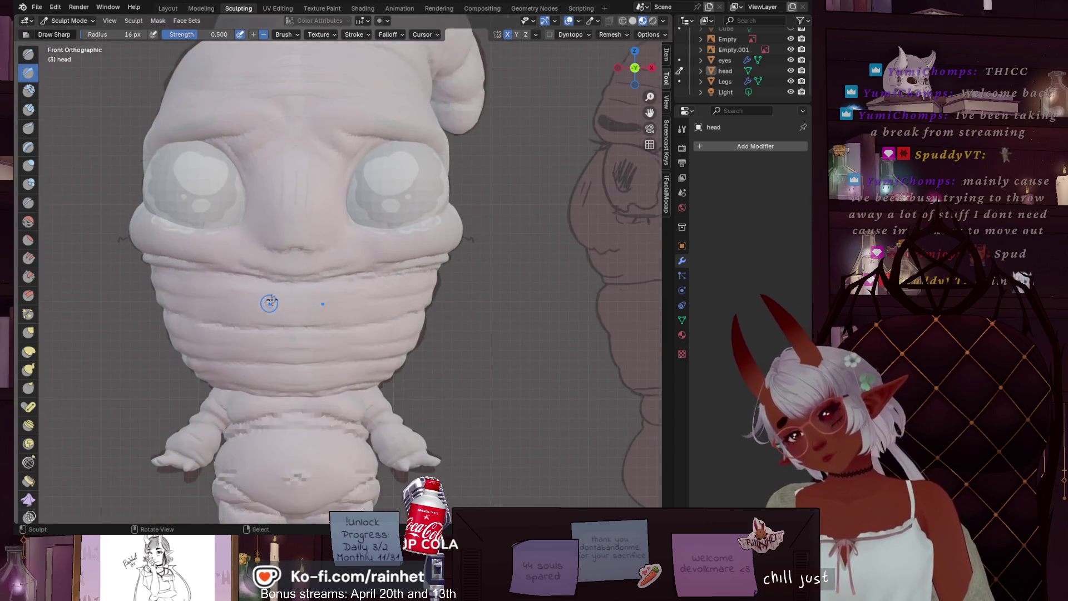
mouse_move(318, 261)
middle_down()
mouse_move(508, 262)
mouse_move(478, 281)
mouse_move(389, 281)
middle_up()
scroll(389, 281, up, 2)
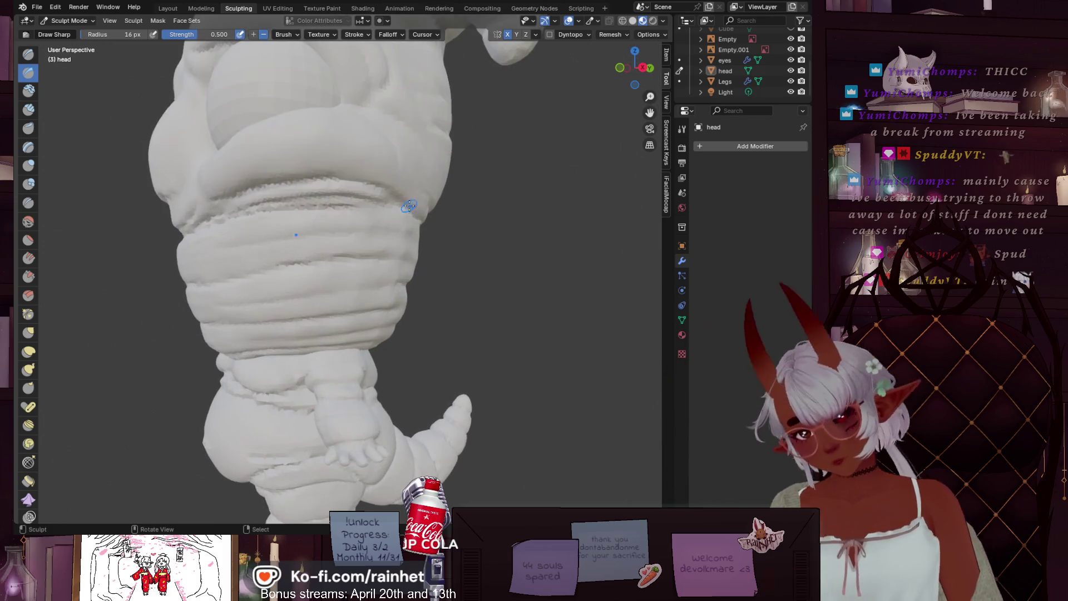
click(642, 67)
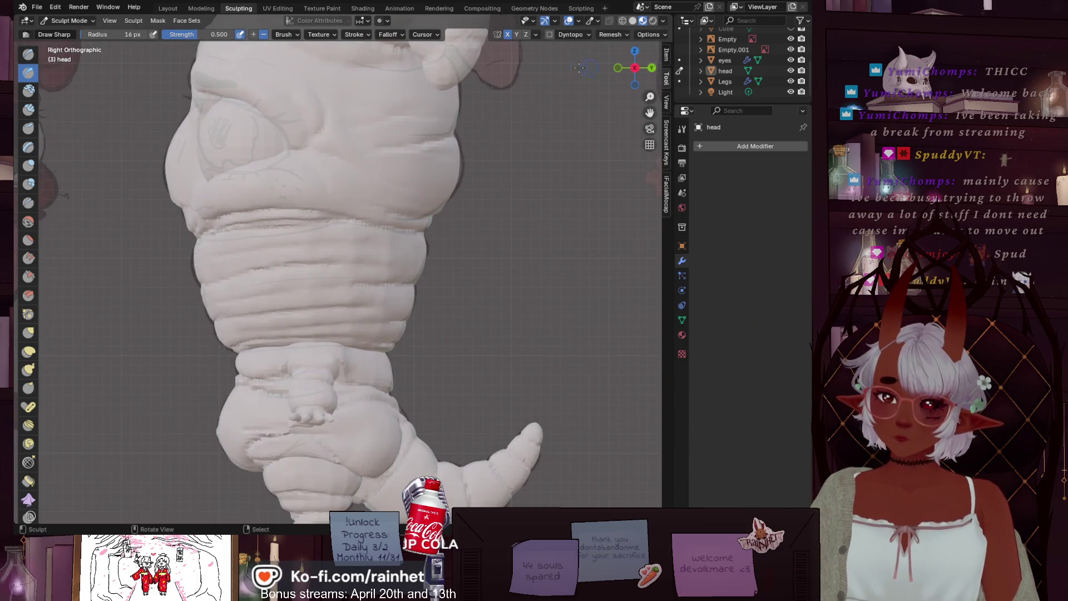
scroll(264, 234, up, 5)
scroll(407, 252, down, 1)
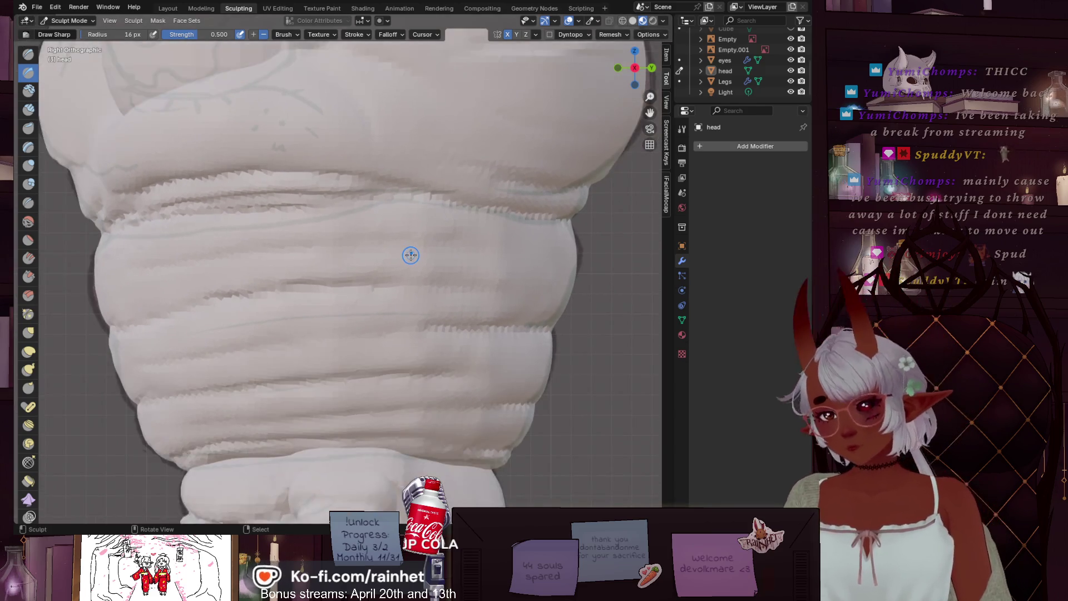
key(b)
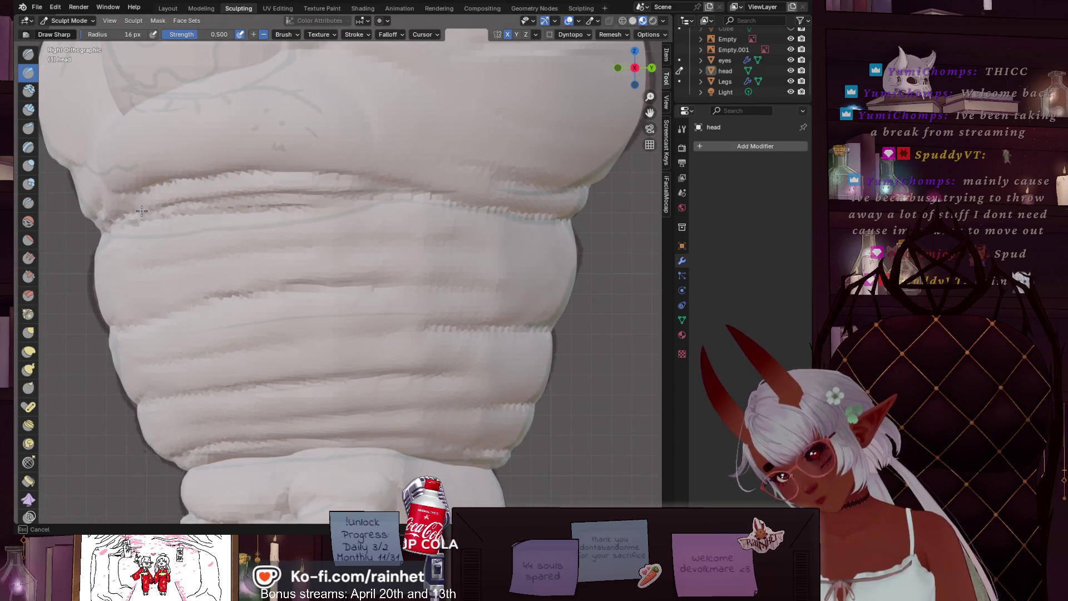
key(Escape)
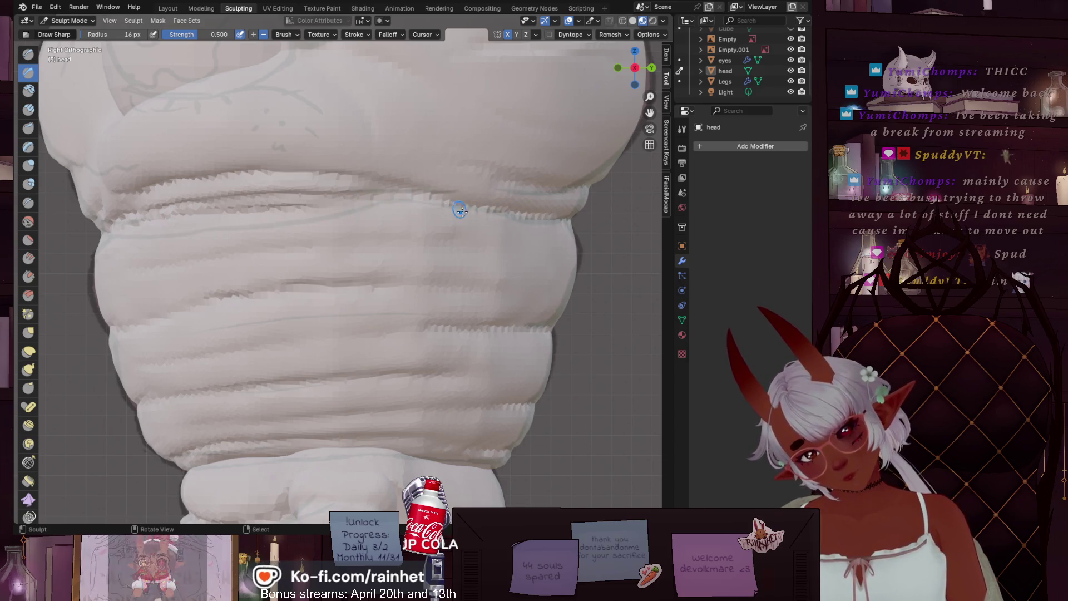
key(b)
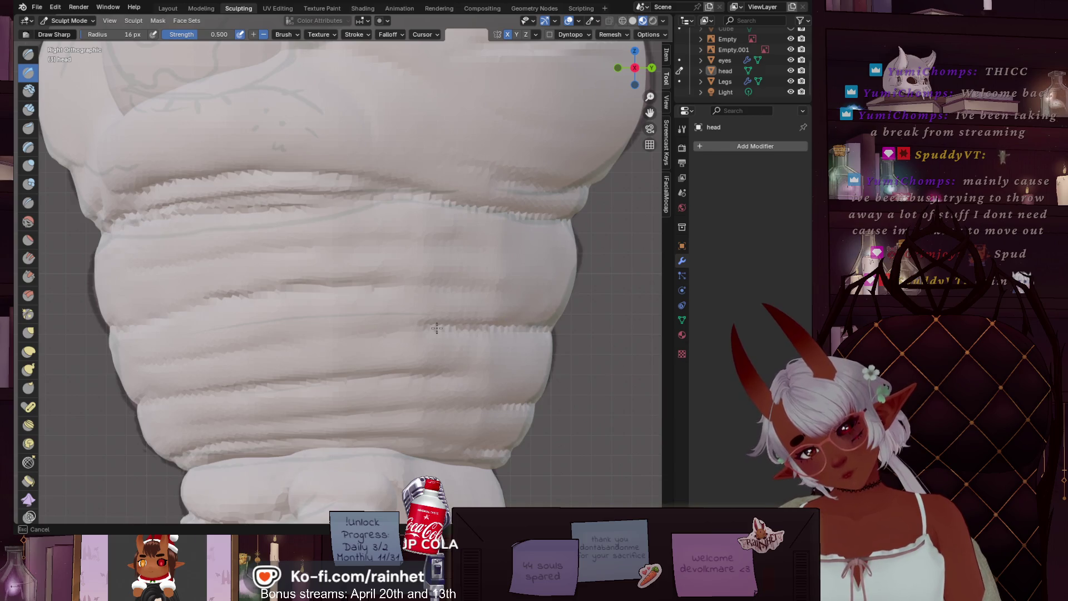
key(Escape)
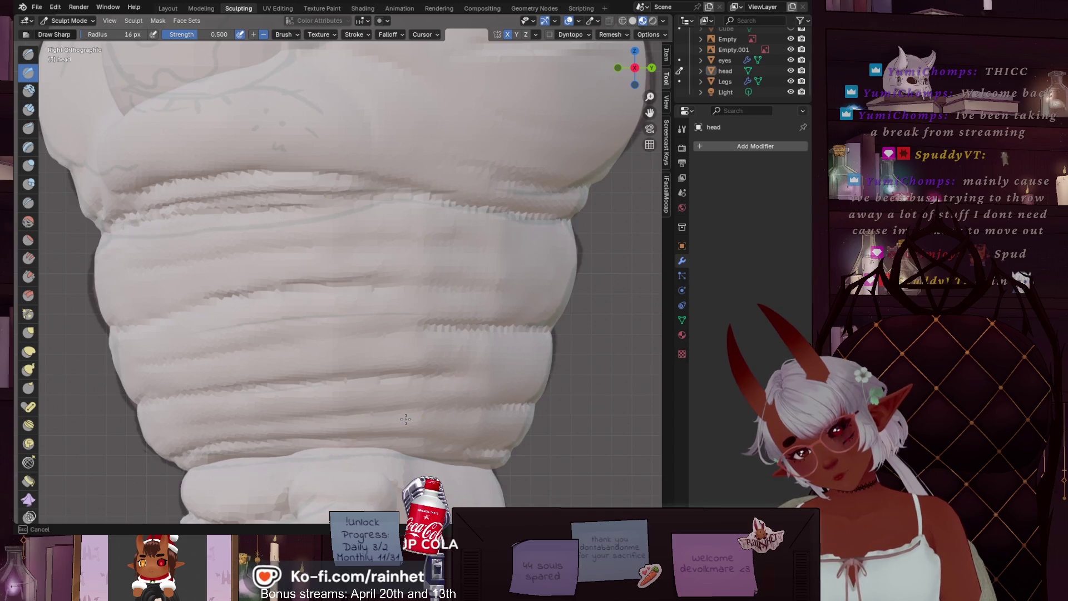
key(Escape)
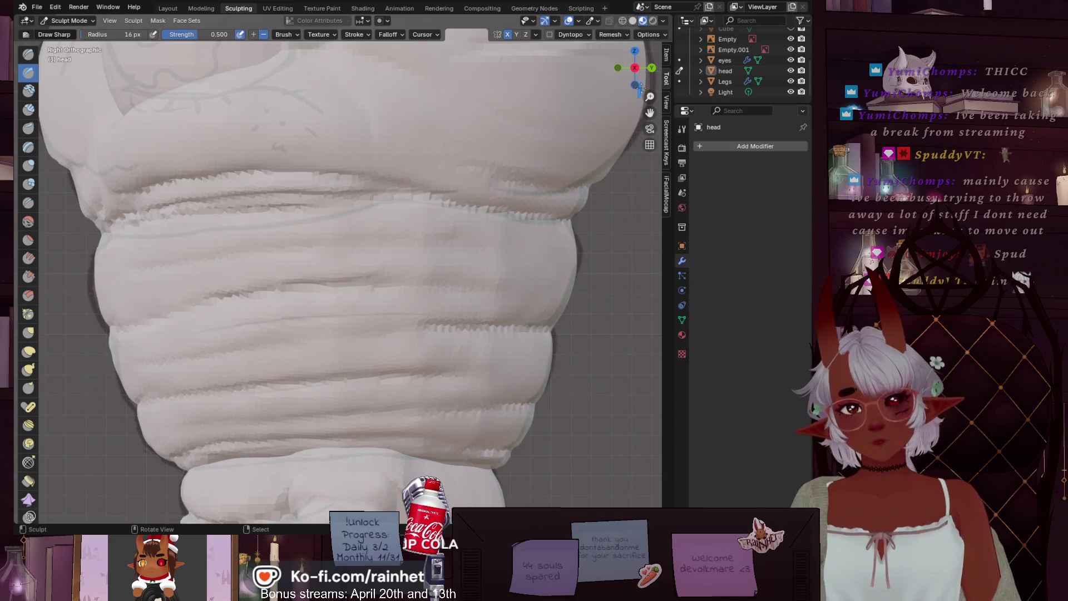
key(ctrl+KP_1)
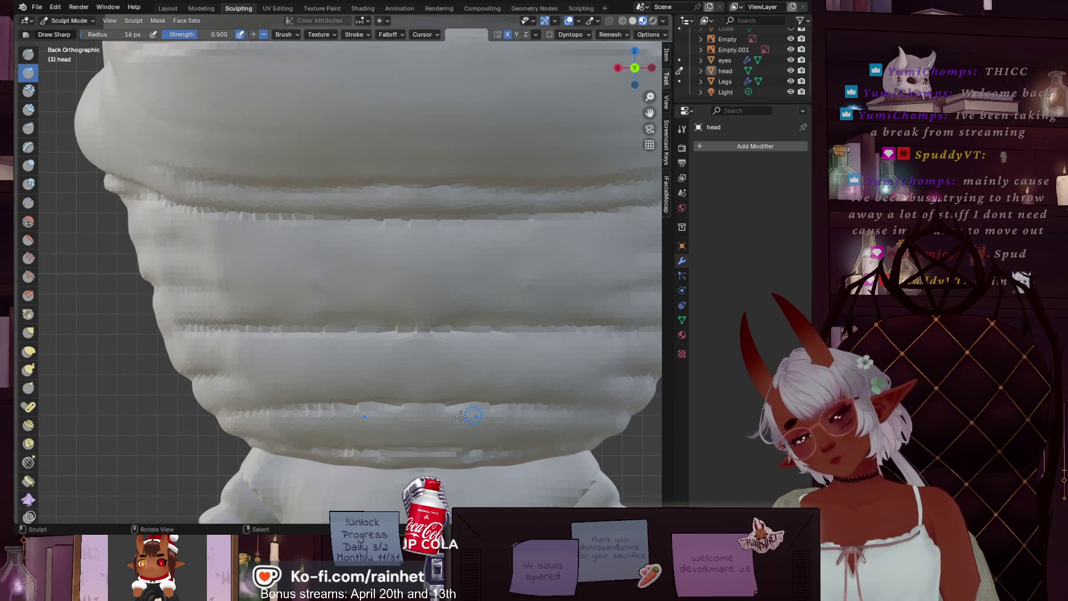
Step: Set Inflate/Deflate to 41 px, then smooth the band seams across the worm's back
click(31, 165)
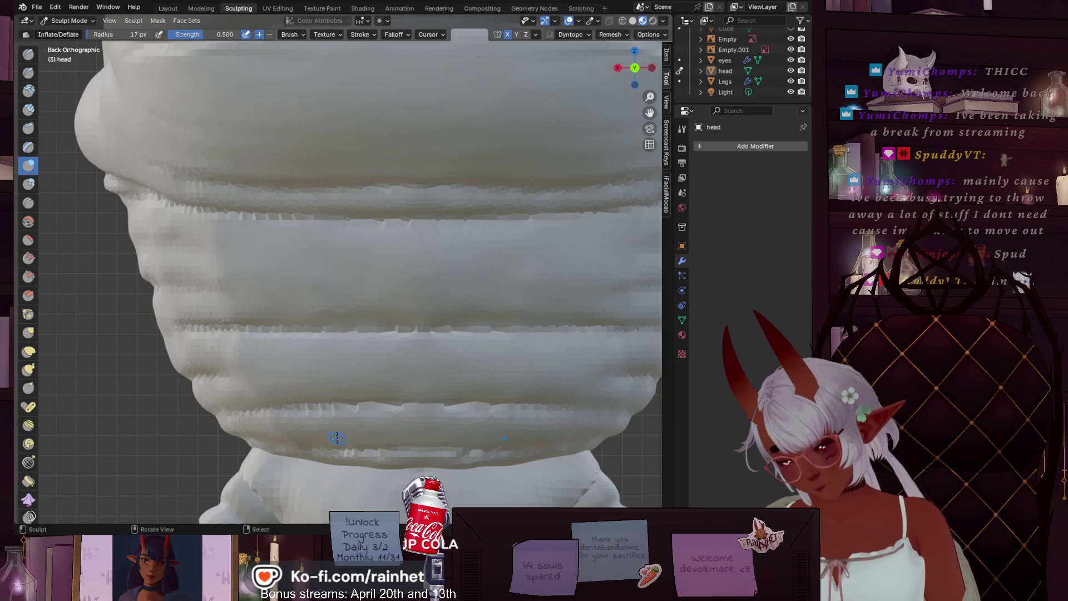
key(f)
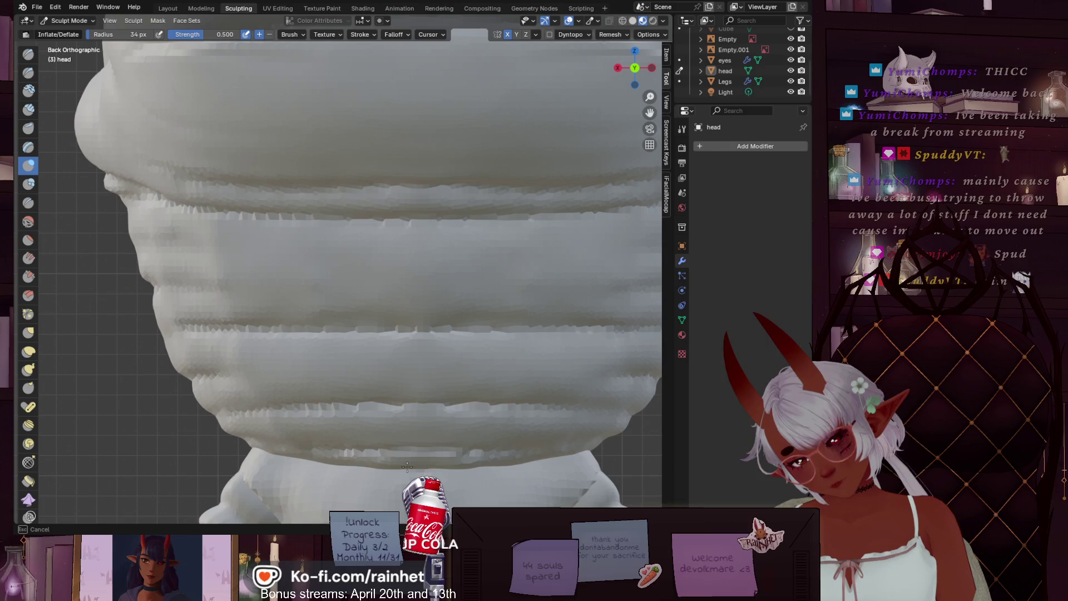
click(349, 462)
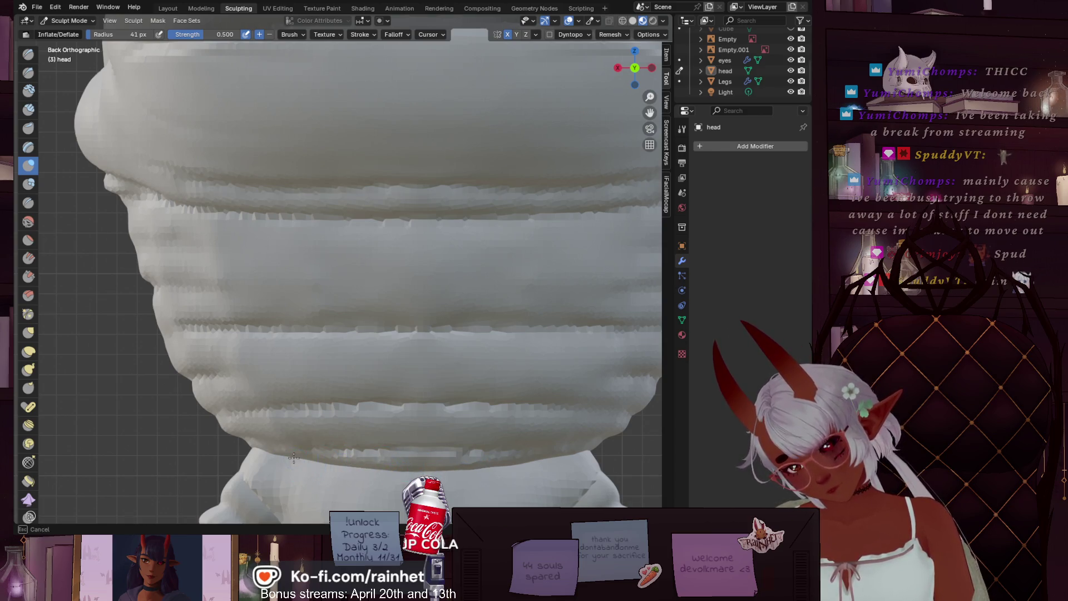
click(25, 225)
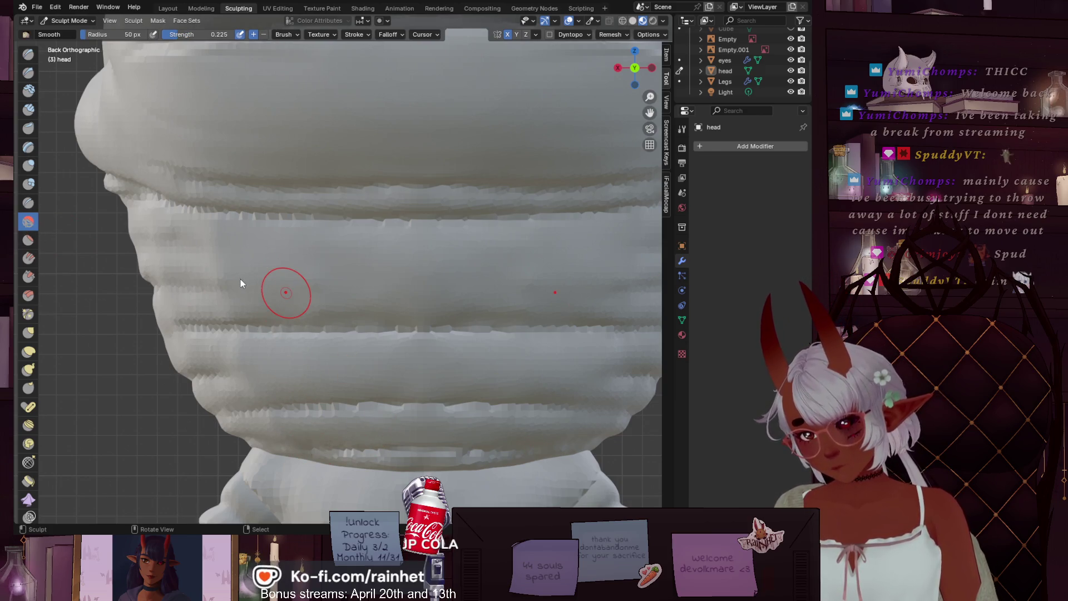
mouse_move(328, 461)
mouse_down()
mouse_move(448, 473)
mouse_move(392, 443)
mouse_up()
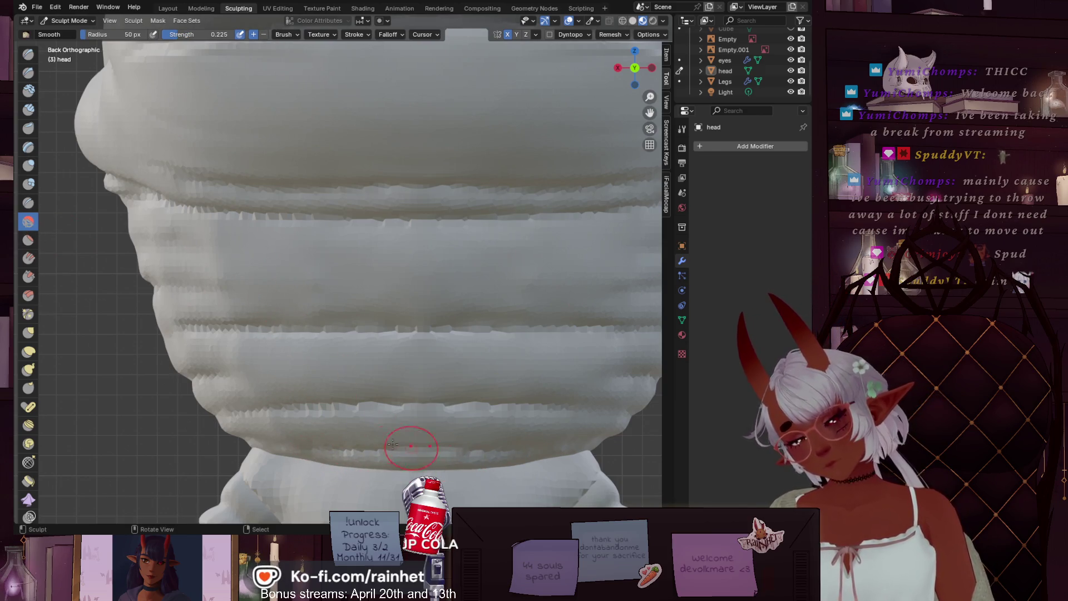
drag(262, 405, 429, 376)
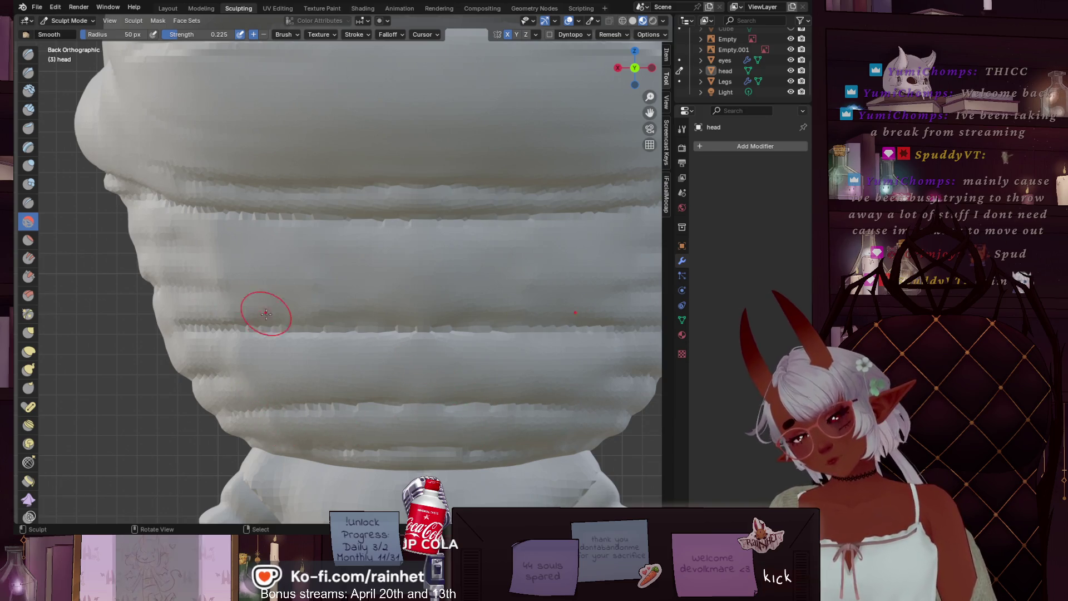
Step: Enlarge the Smooth brush radius to 67 px
key(f)
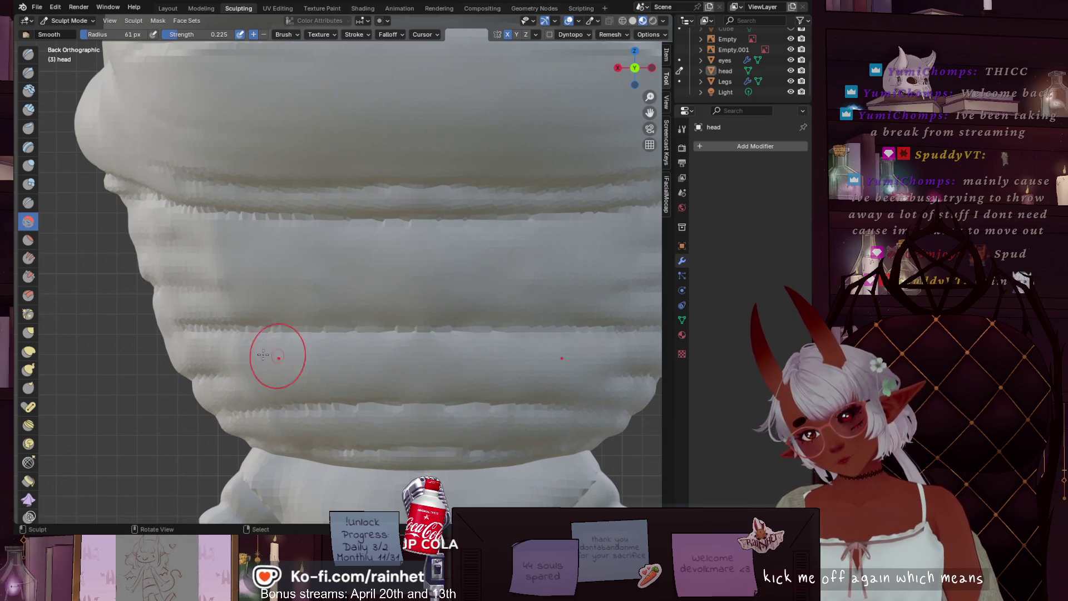
key(f)
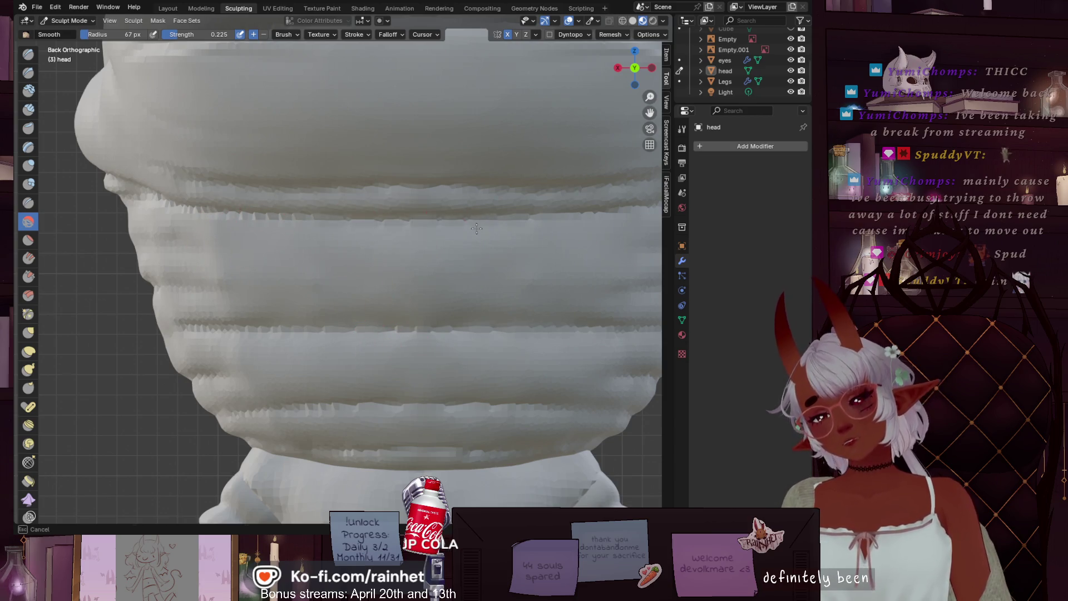
click(225, 235)
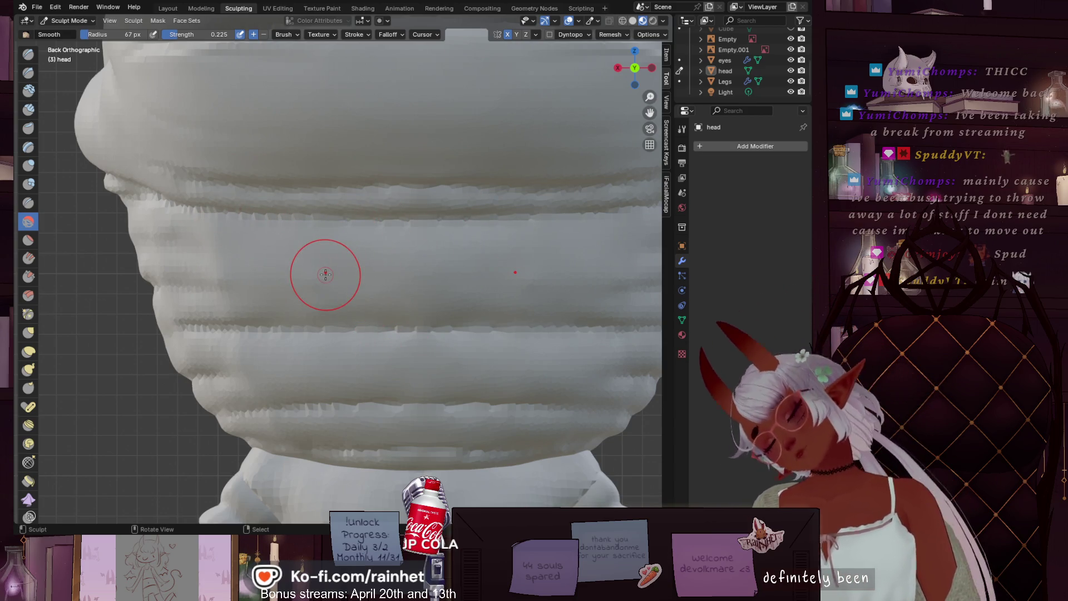
scroll(331, 283, down, 3)
scroll(331, 282, down, 4)
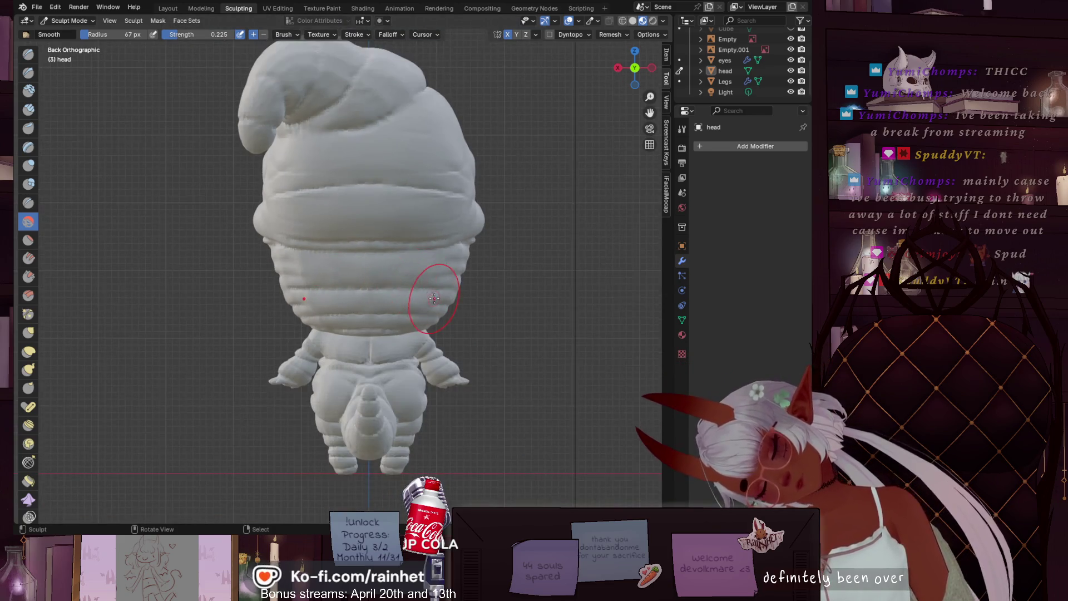
Step: Orbit to a perspective view of the worm and save the file with File > Save
mouse_move(460, 324)
middle_down()
mouse_move(284, 286)
mouse_move(421, 288)
mouse_move(285, 269)
mouse_move(369, 281)
mouse_move(401, 300)
middle_up()
scroll(368, 281, down, 2)
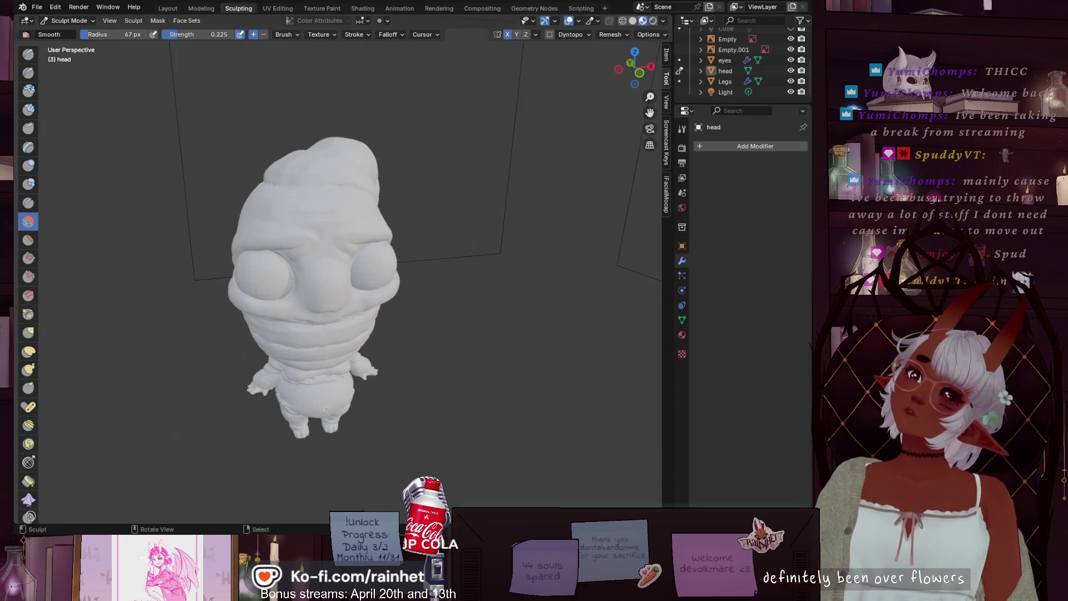
click(34, 6)
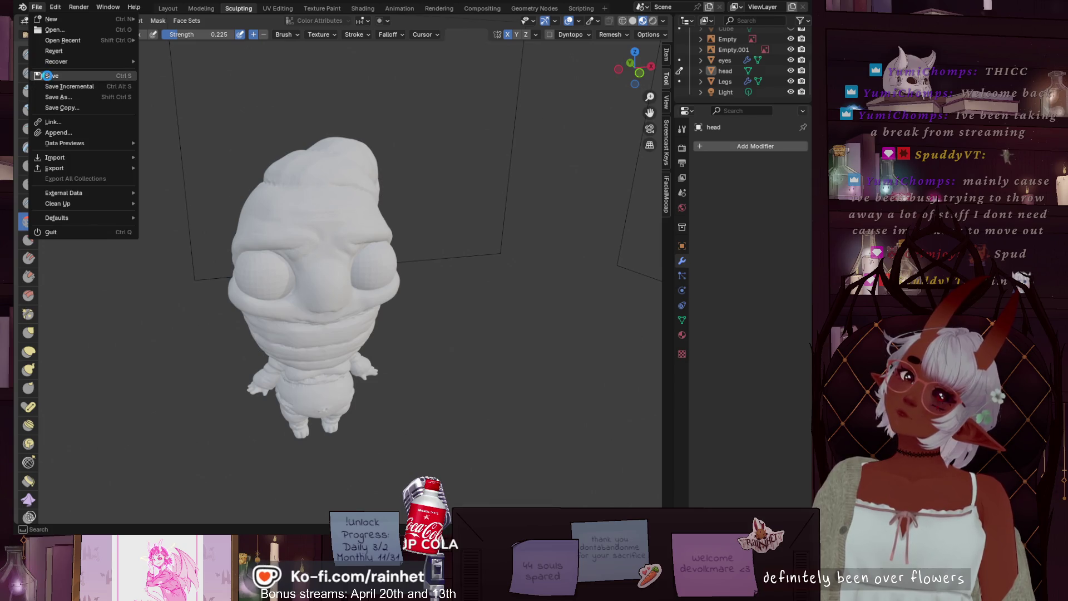
click(40, 75)
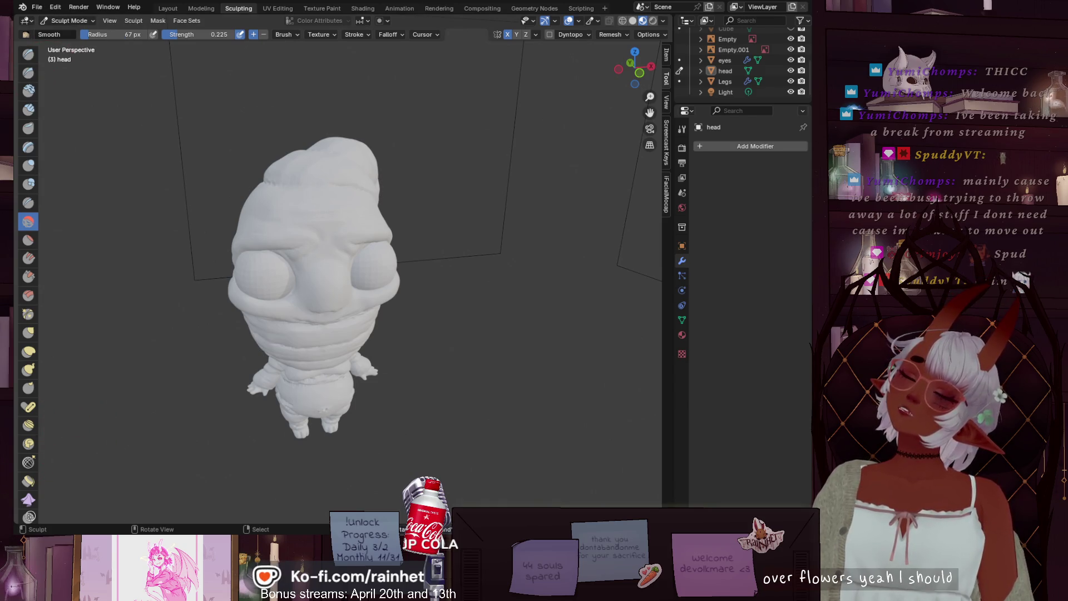